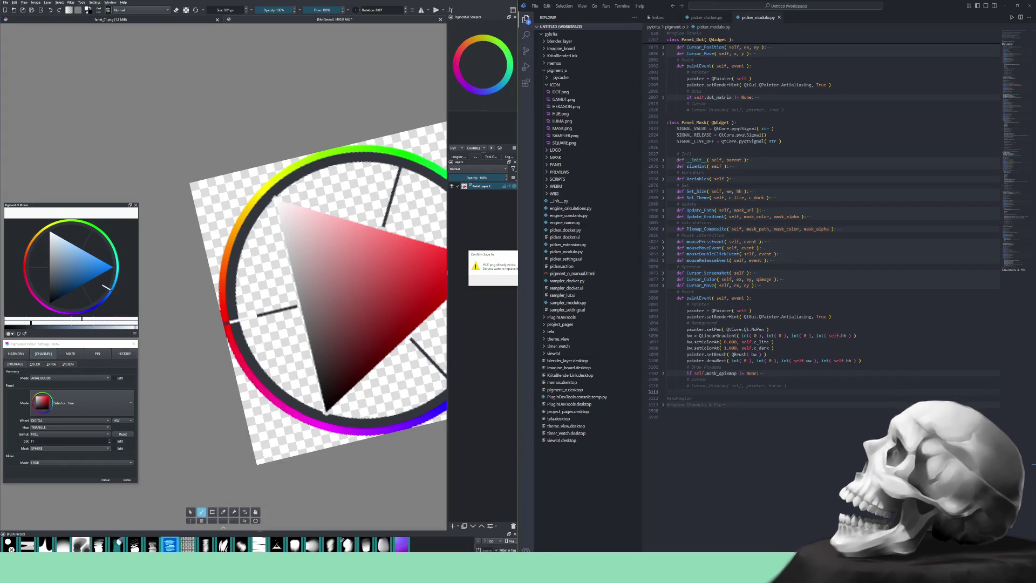
- Overwrite HUE.png with the colour-wheel image, keeping the default PNG export options
key("Return")
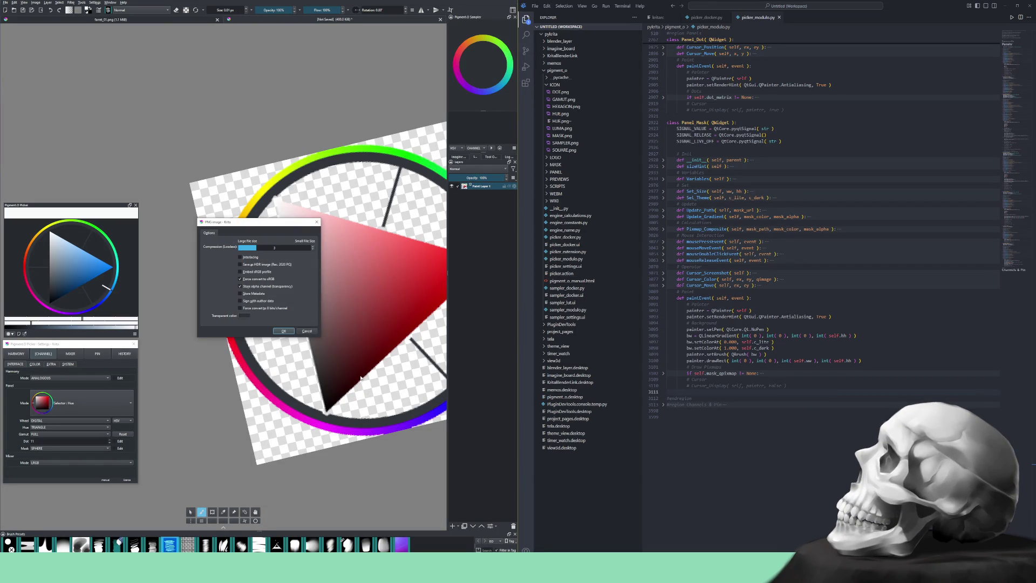
left_click(290, 330)
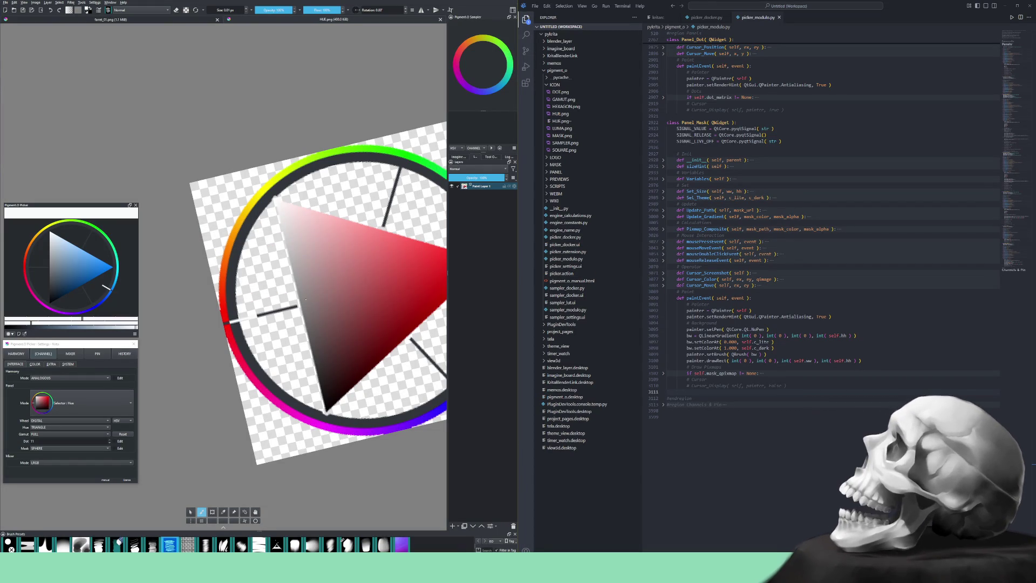
- Switch the Pigment.O picker panel mode to Selector : Gamut
scroll(305, 298, "down", 5)
scroll(303, 302, "up", 6)
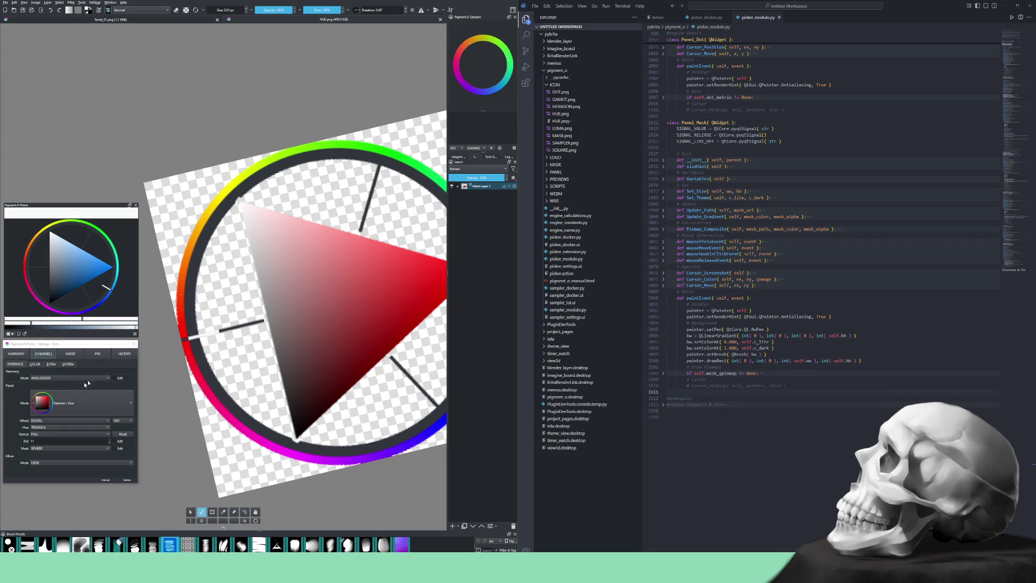
left_click(67, 412)
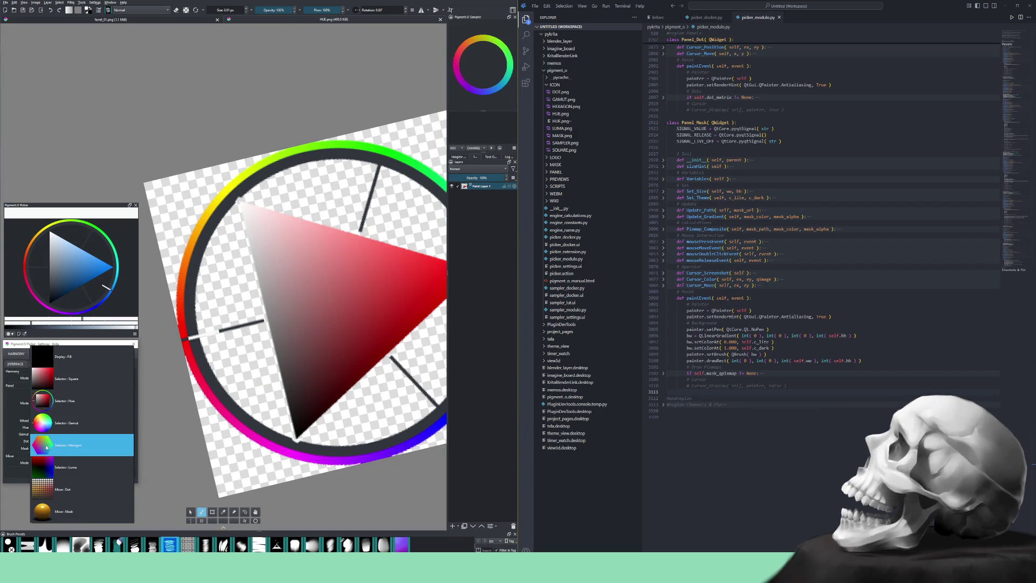
left_click(59, 423)
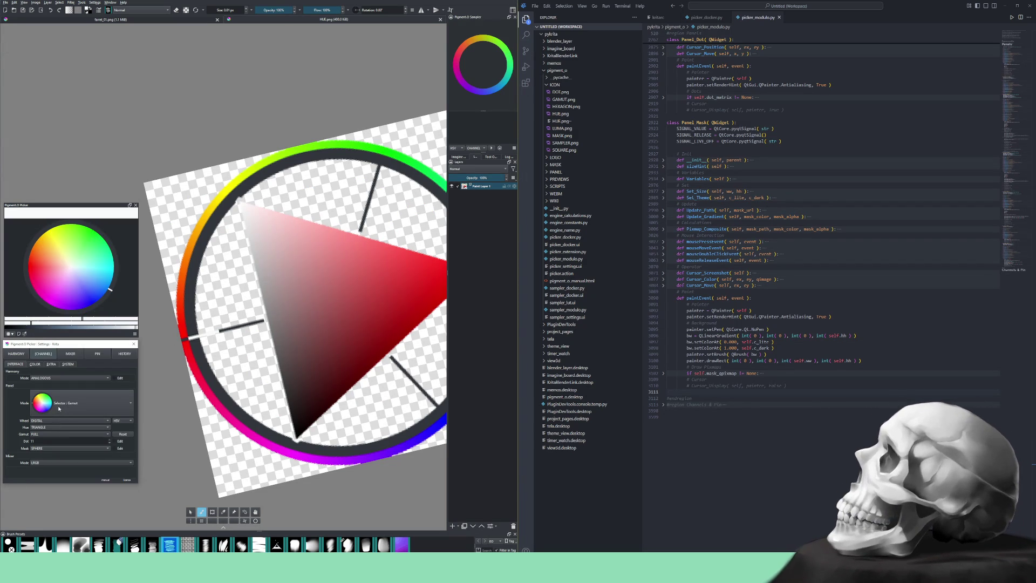
left_click(96, 2)
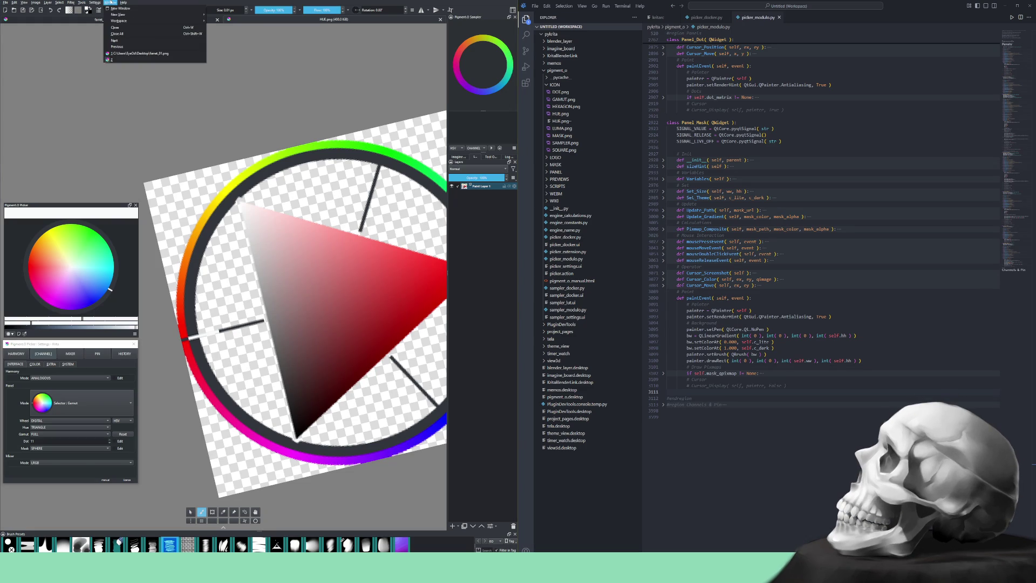
- Apply a lighter interface theme from Settings > Themes
mouse_move(103, 54)
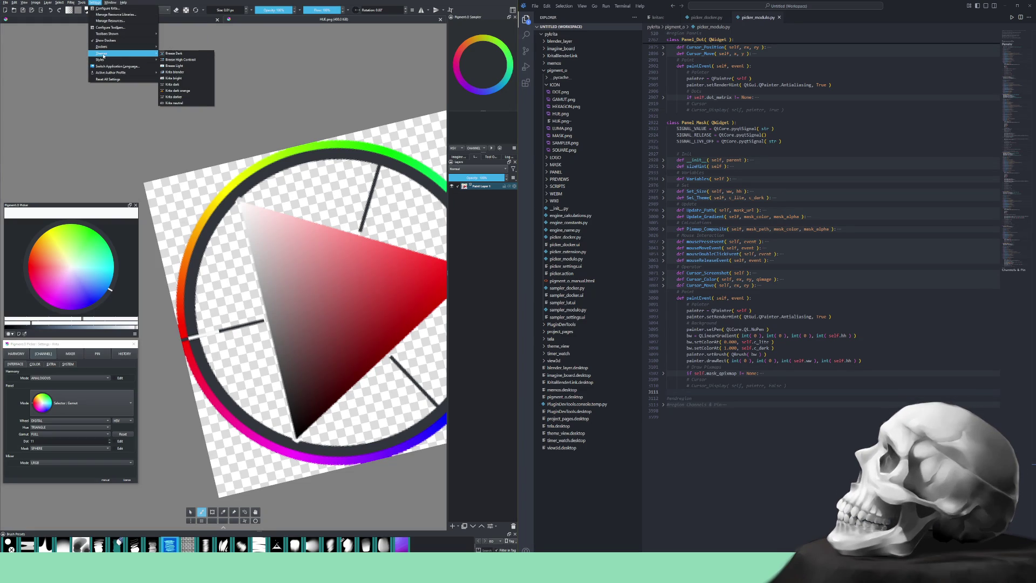
left_click(183, 79)
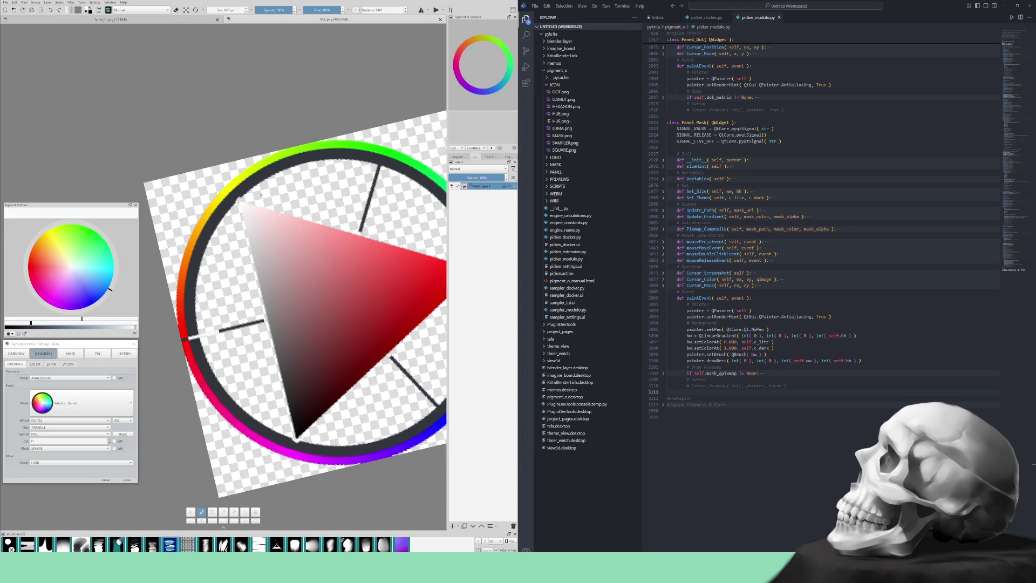
scroll(260, 195, "down", 3)
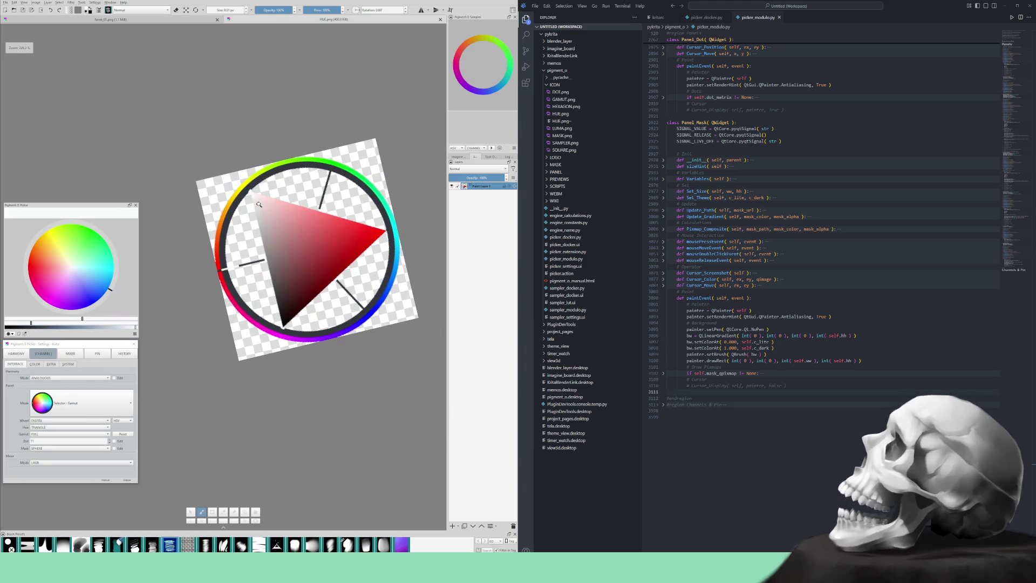
- Set the Pigment.O picker mode to Selector : Hexagon
left_click(48, 404)
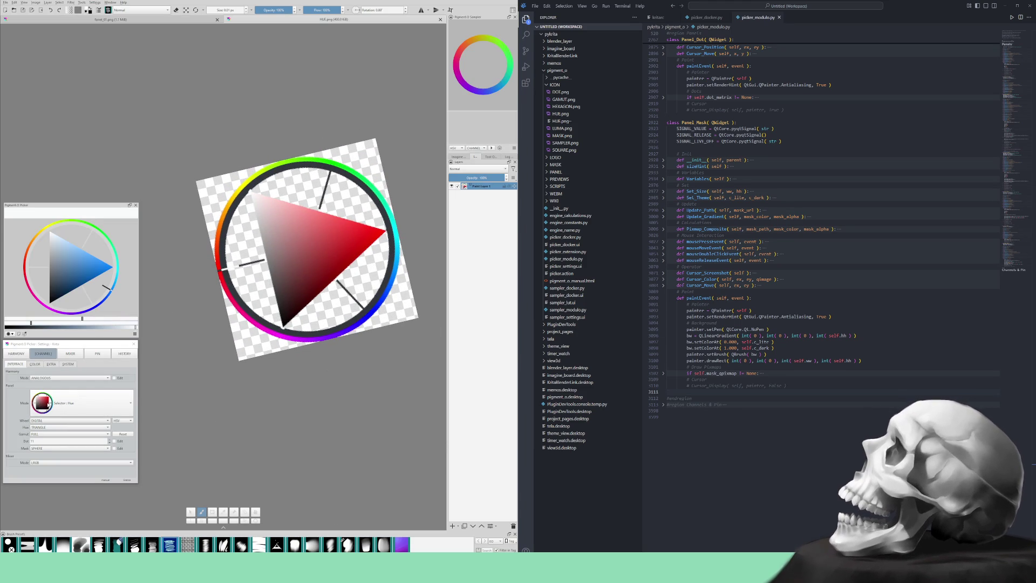
scroll(46, 402, "down", 1)
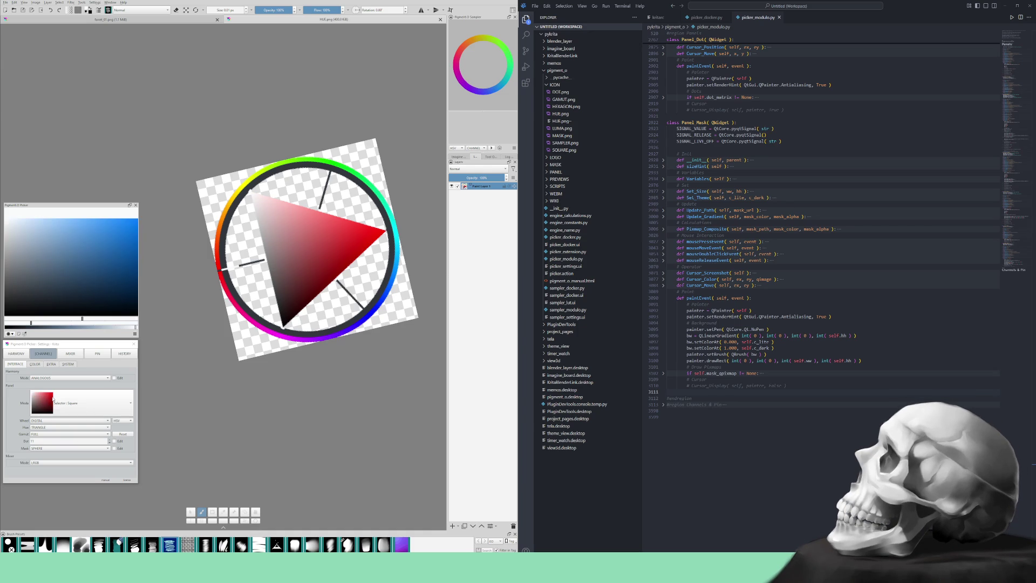
scroll(48, 404, "up", 1)
scroll(48, 404, "down", 2)
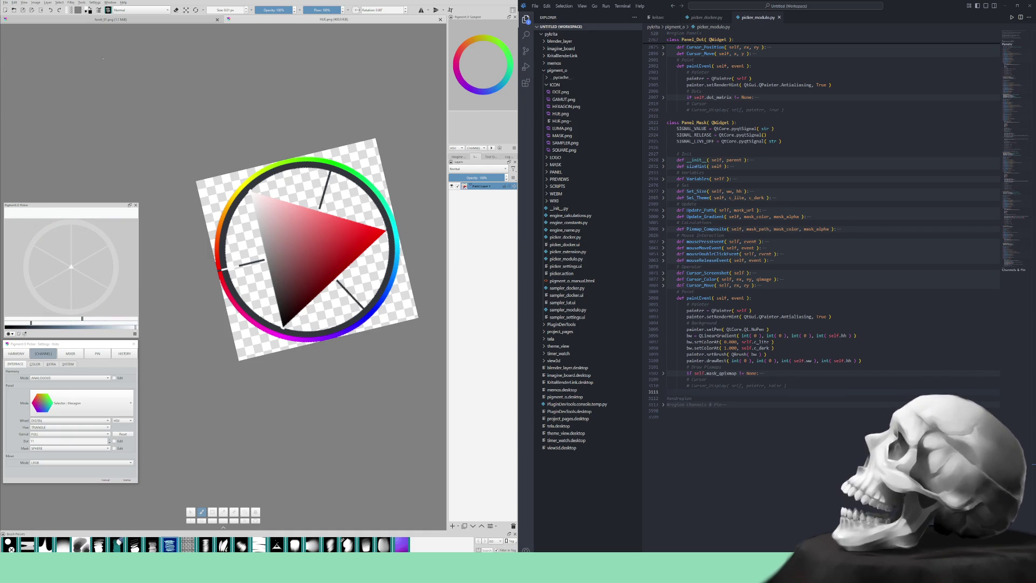
left_click(94, 2)
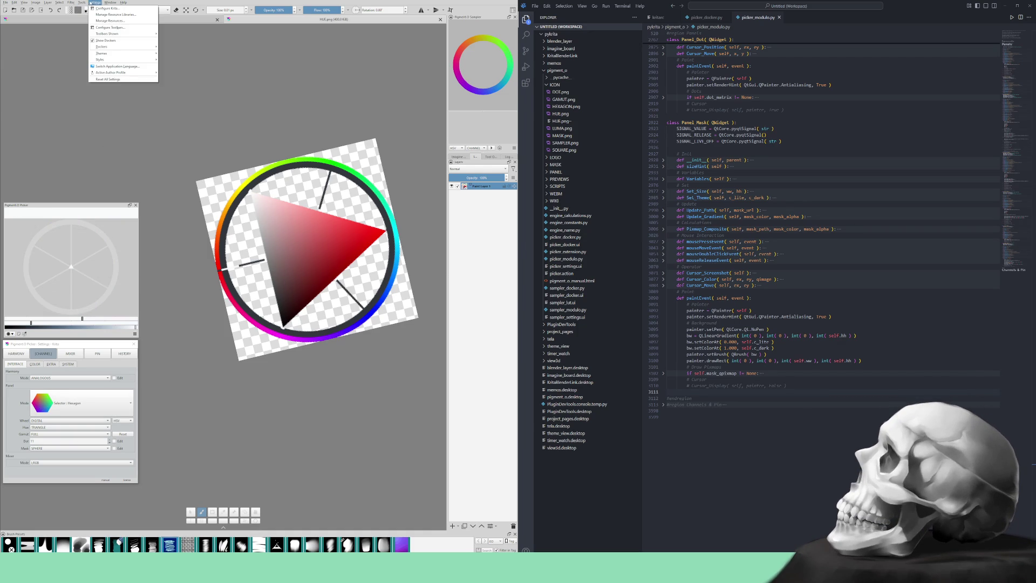
- Pick a different style in Settings > Styles to get a dark workspace and full-colour hexagon
mouse_move(95, 59)
left_click(165, 67)
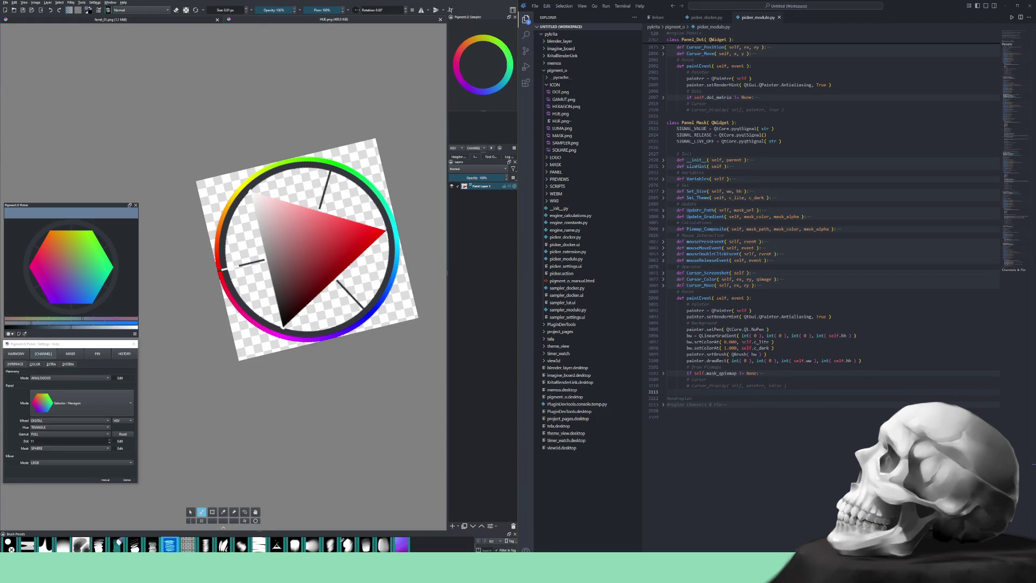
- Close HUE.png and create a new document from the clipboard screenshot
key("ctrl+w")
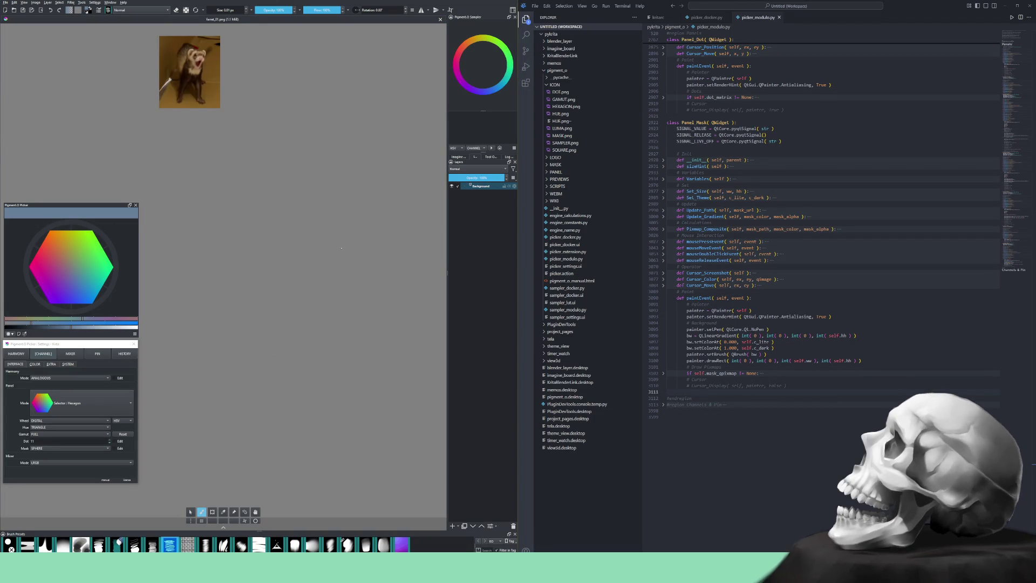
key("ctrl+n")
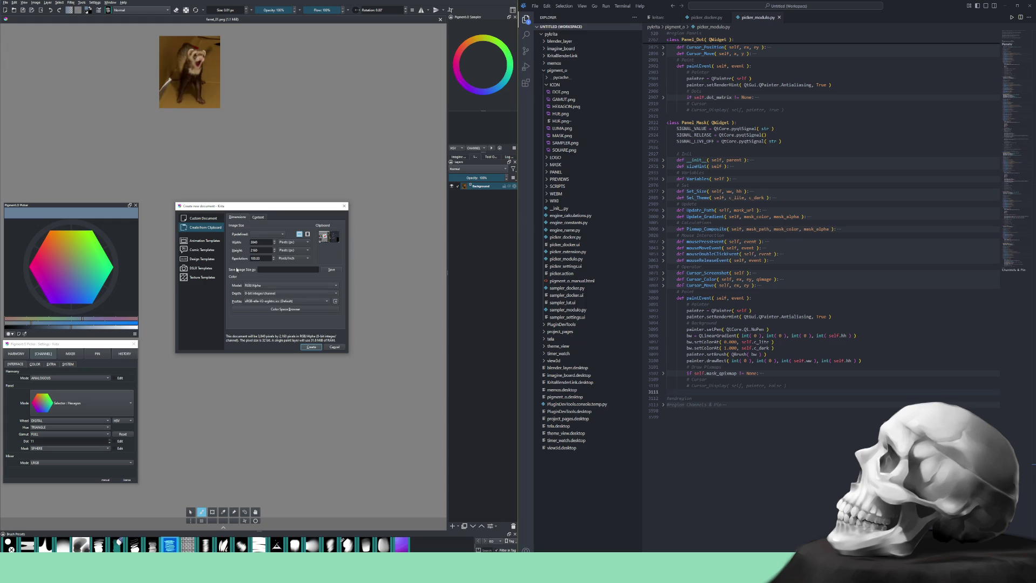
left_click(312, 347)
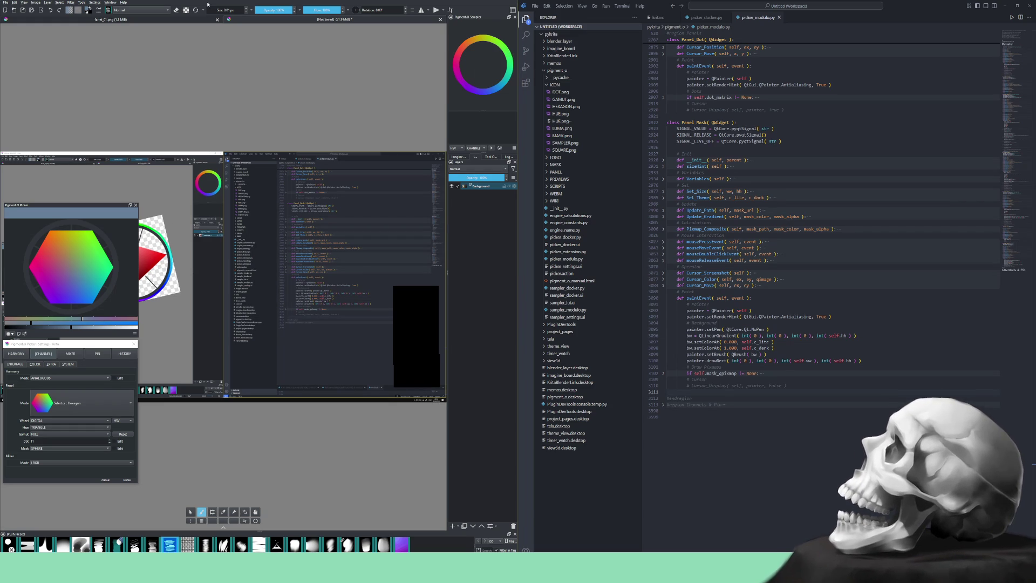
- Pan to the hexagon and draw a first crop box, pulling its right edge to the hexagon tip
scroll(194, 259, "down", 3)
mouse_move(123, 273)
left_mouse_down()
mouse_move(231, 255)
mouse_move(326, 258)
mouse_move(247, 287)
left_mouse_up()
scroll(271, 273, "up", 5)
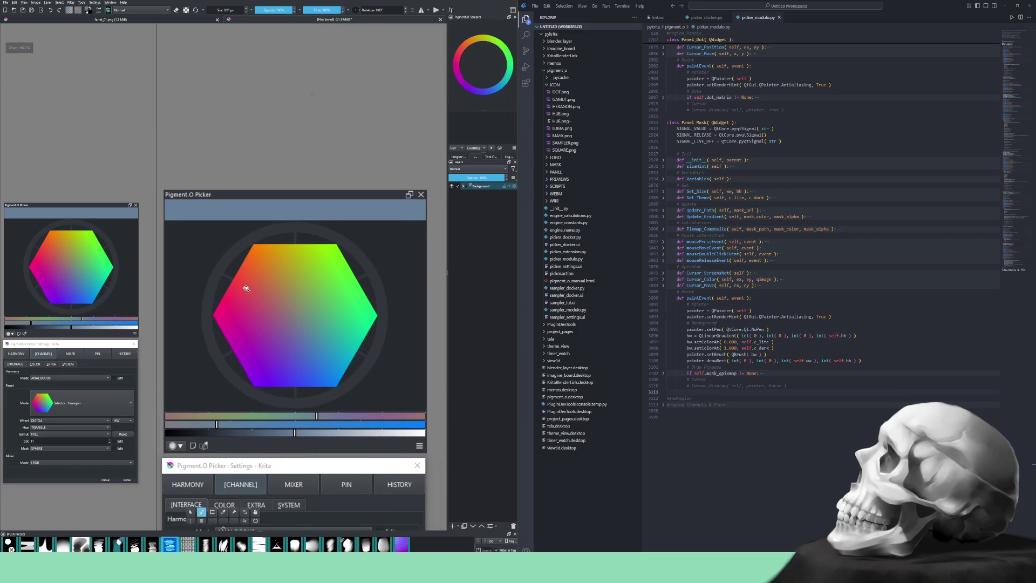
key("c")
left_click_drag(191, 220, 399, 412)
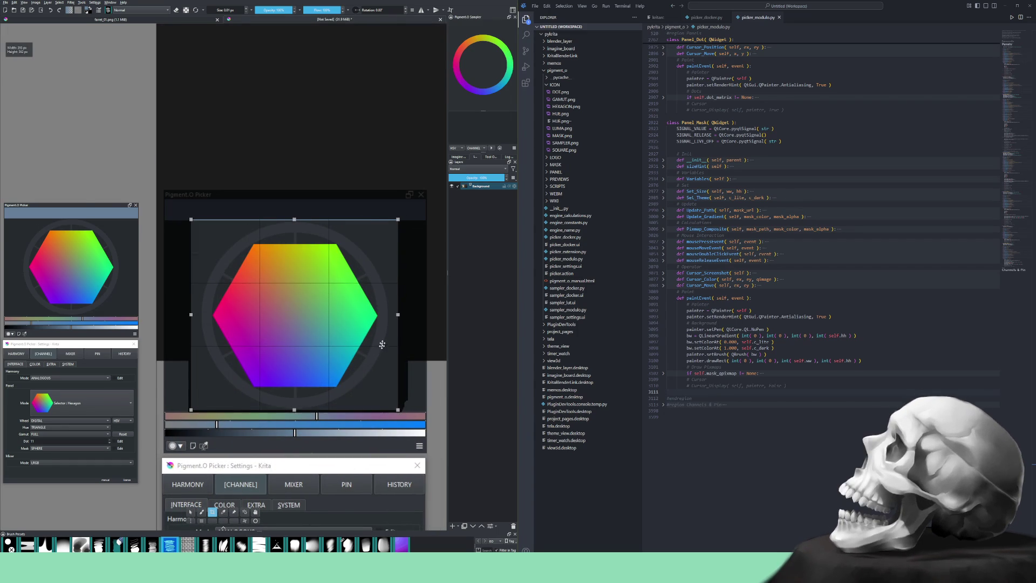
scroll(404, 300, "up", 2)
scroll(400, 300, "up", 3)
scroll(393, 300, "down", 2)
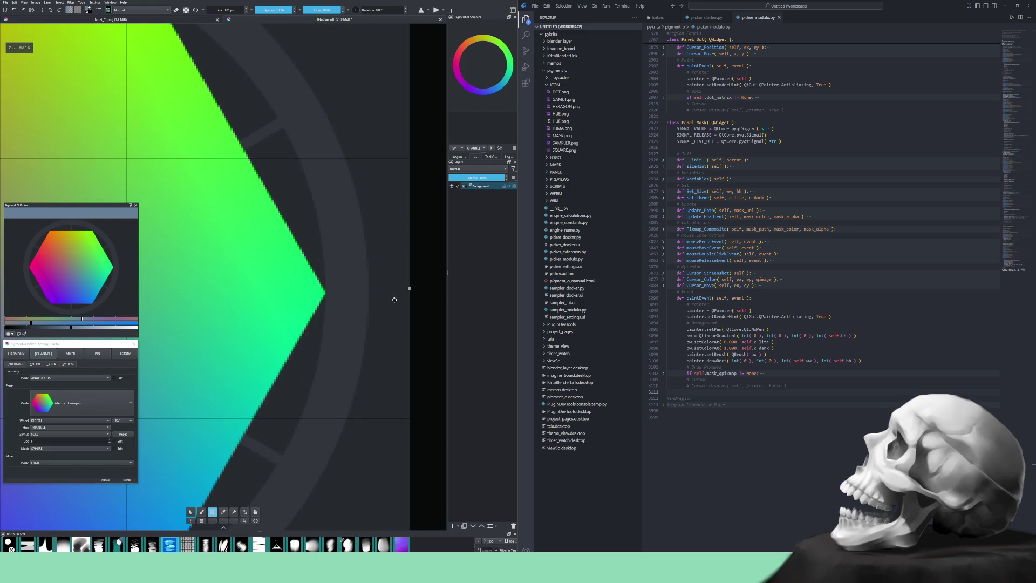
left_click_drag(410, 290, 368, 292)
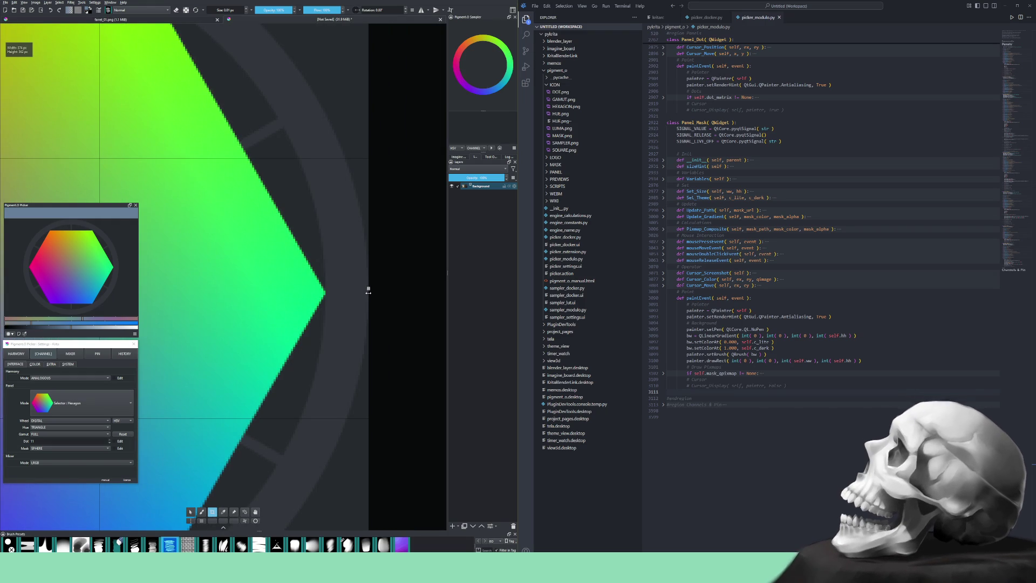
scroll(326, 296, "down", 5)
scroll(321, 292, "up", 10)
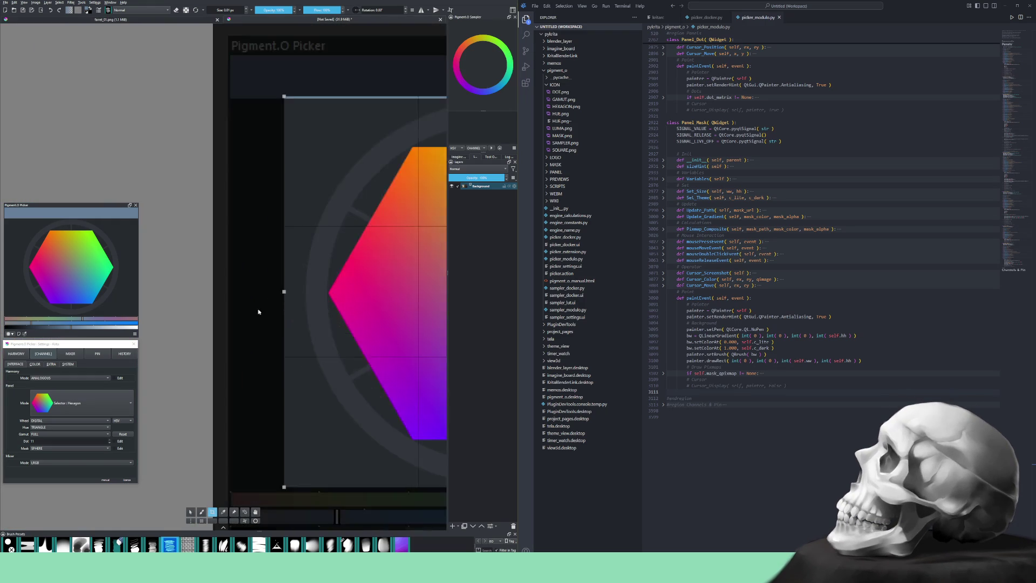
mouse_move(319, 285)
left_mouse_down()
mouse_move(287, 300)
mouse_move(340, 302)
left_mouse_up()
scroll(292, 293, "up", 3)
scroll(353, 351, "down", 6)
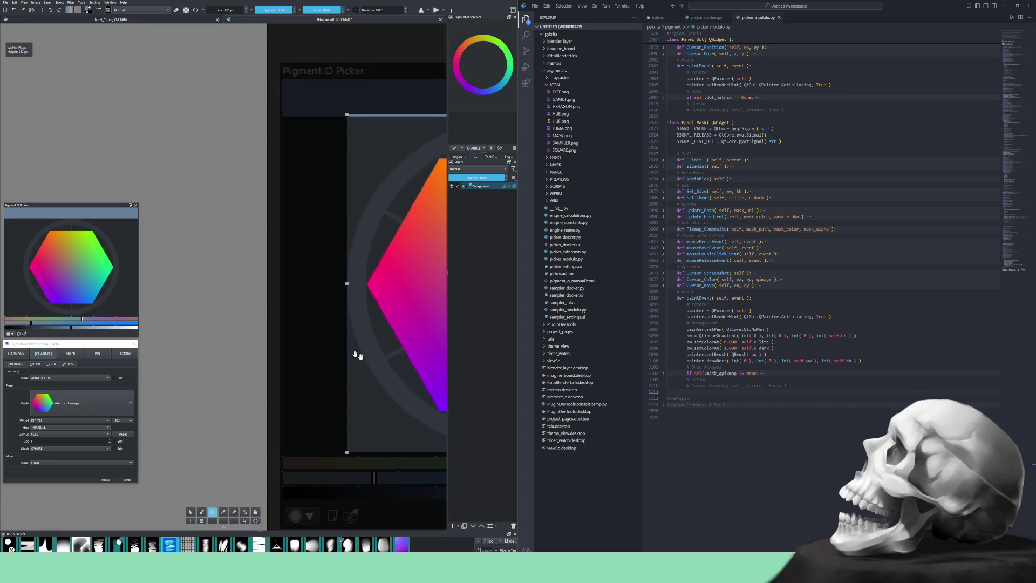
scroll(342, 359, "up", 8)
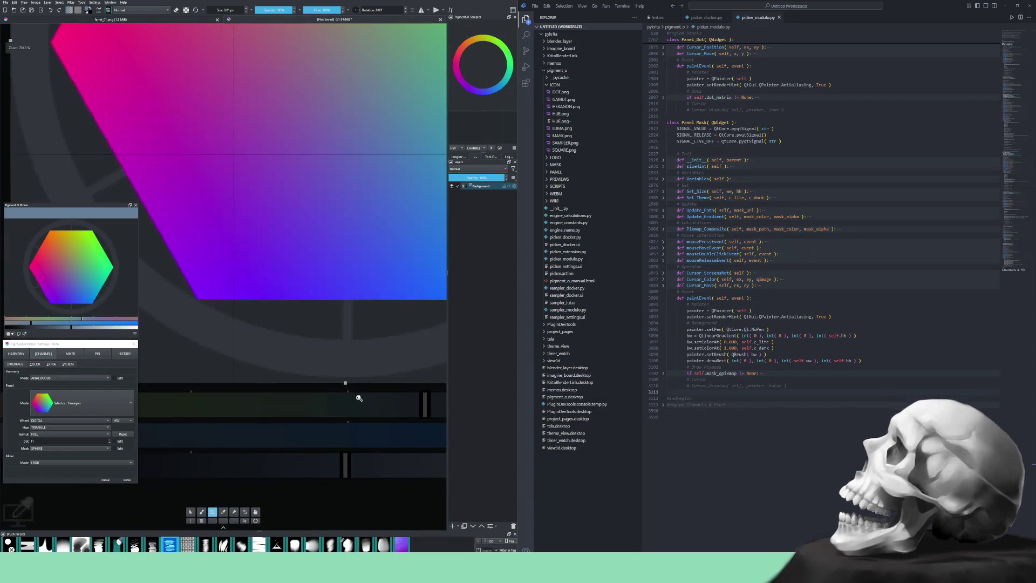
scroll(336, 345, "up", 2)
scroll(319, 350, "down", 4)
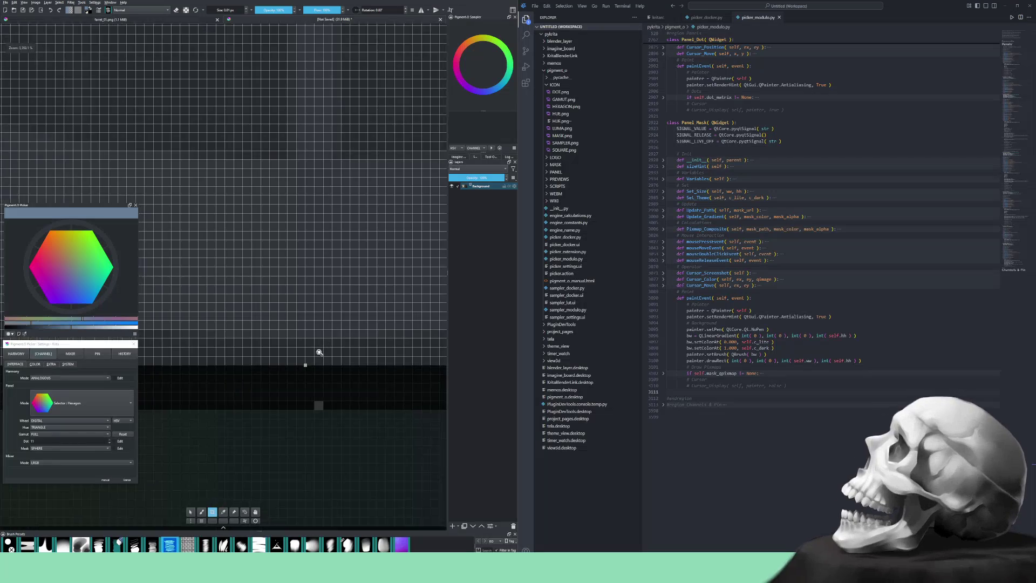
scroll(318, 368, "up", 2)
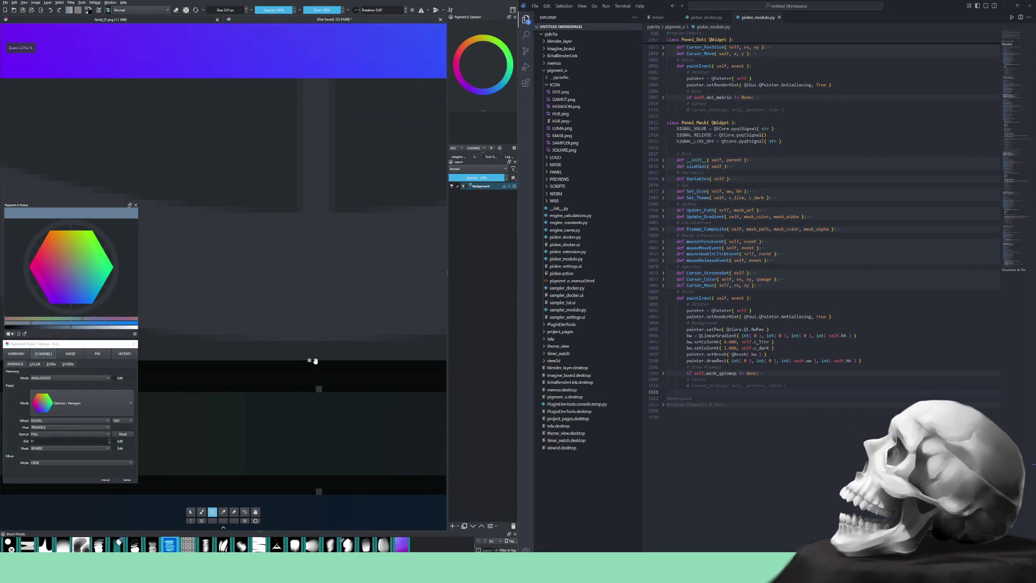
- Redraw the crop box around the hexagon picker and extend its bottom edge to the ring
left_click_drag(310, 360, 313, 359)
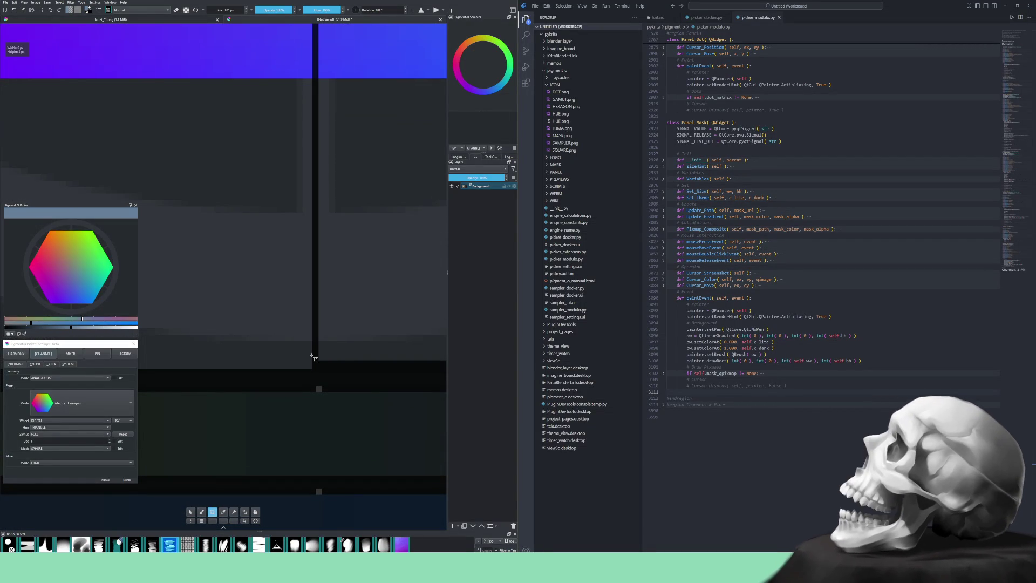
scroll(338, 352, "down", 3)
scroll(329, 400, "down", 3)
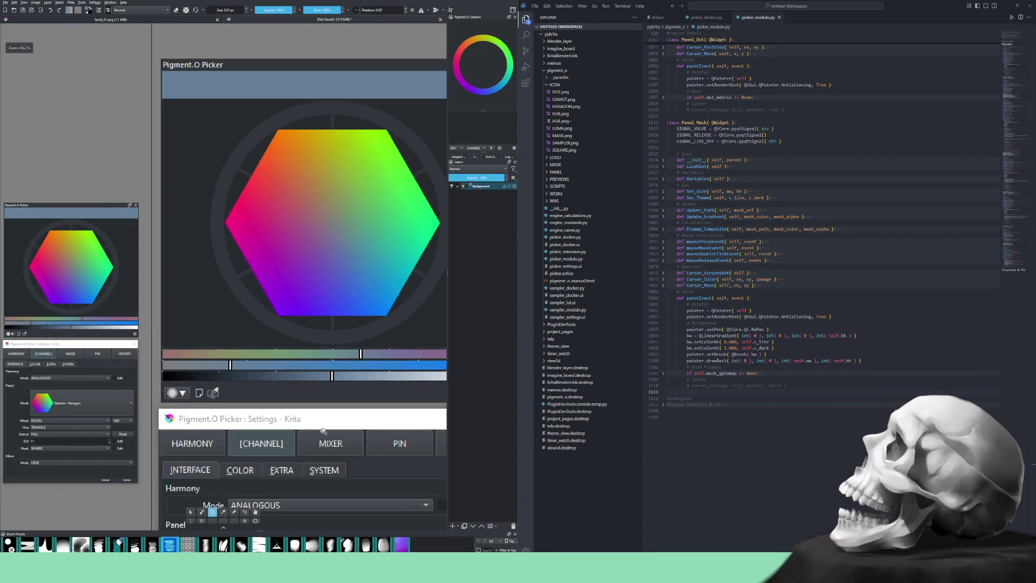
mouse_move(192, 99)
left_mouse_down()
mouse_move(412, 330)
mouse_move(436, 331)
left_mouse_up()
scroll(331, 310, "down", 3)
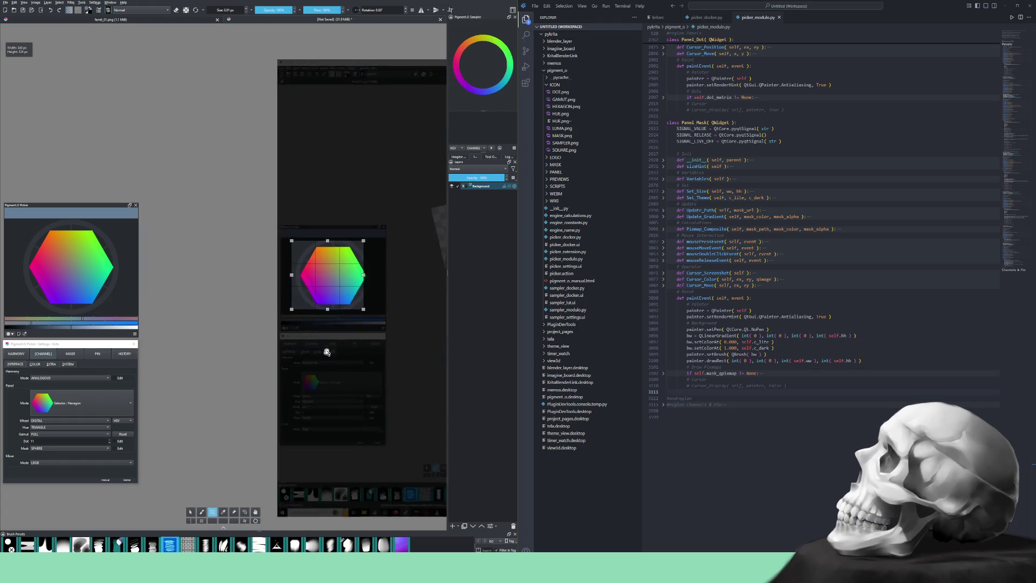
scroll(326, 361, "up", 8)
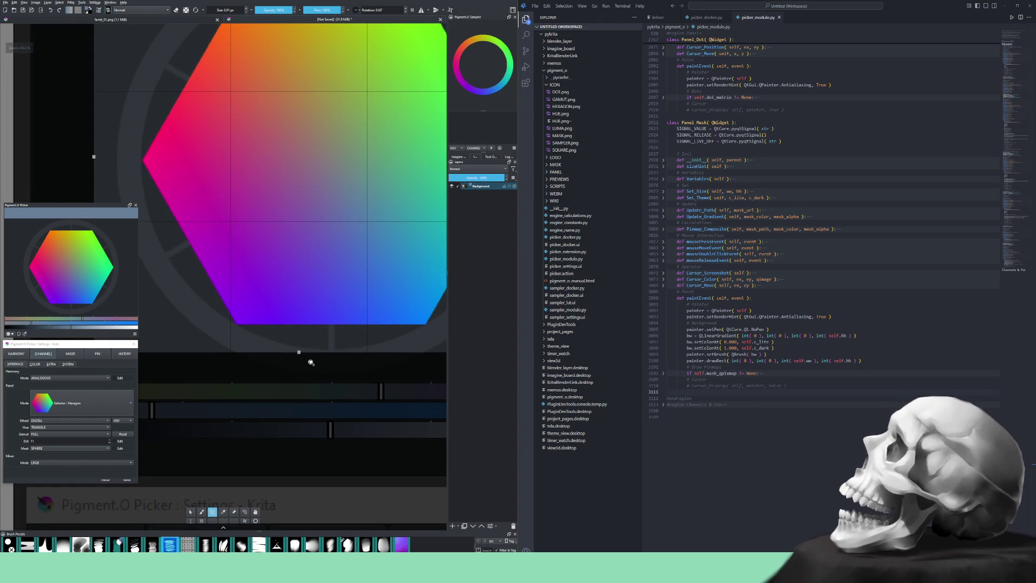
scroll(302, 341, "up", 4)
left_click_drag(285, 340, 310, 392)
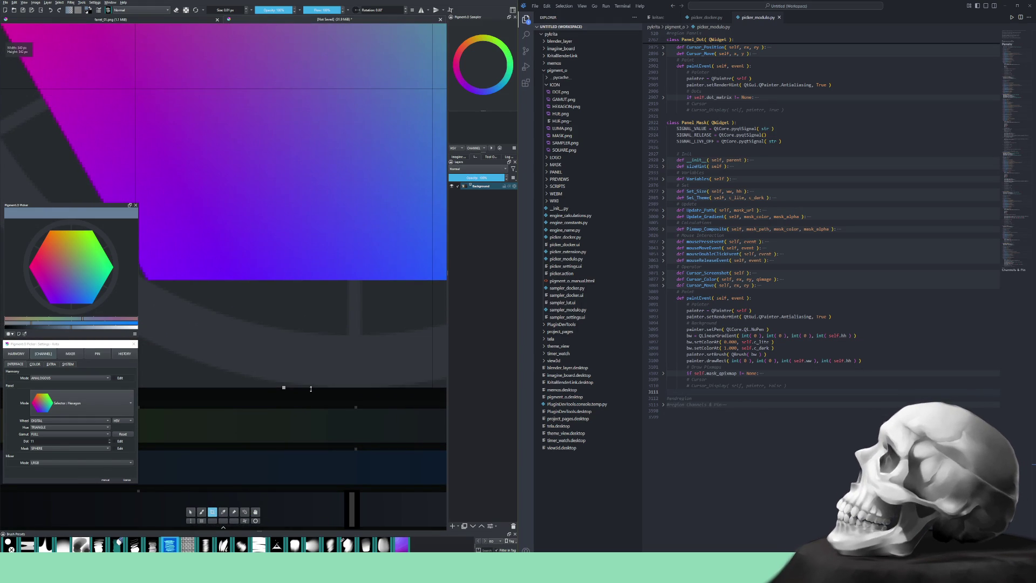
scroll(296, 261, "down", 8)
scroll(298, 295, "up", 6)
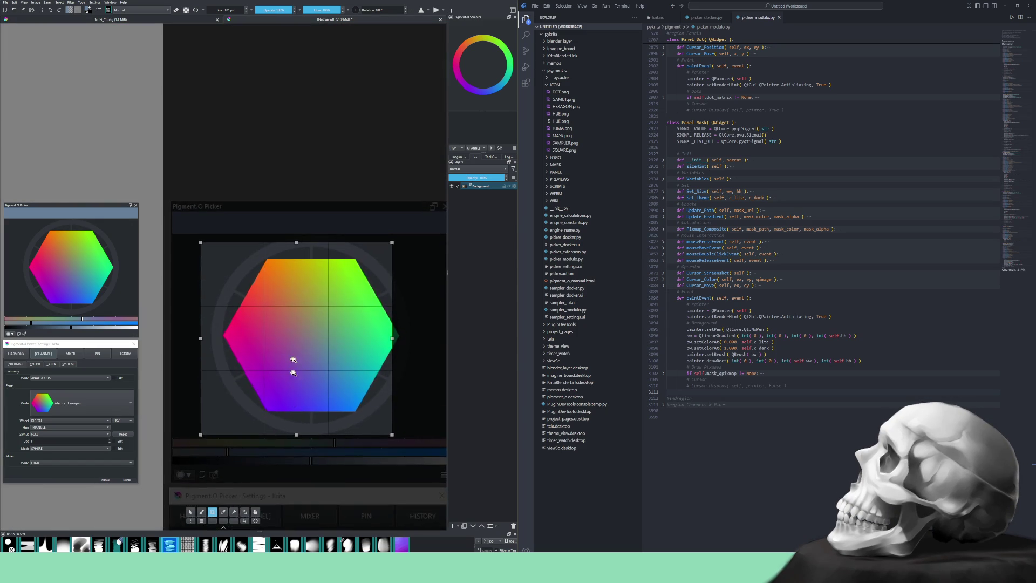
scroll(301, 345, "up", 1)
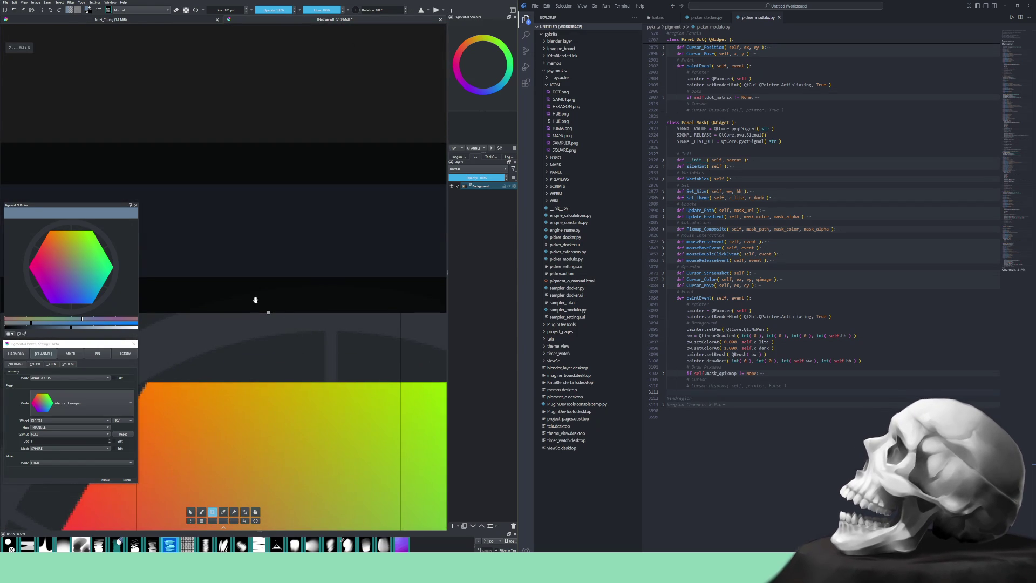
- Raise the crop box's top edge above the hexagon and set its right edge beside it
mouse_move(268, 312)
left_mouse_down()
mouse_move(268, 275)
mouse_move(268, 285)
left_mouse_up()
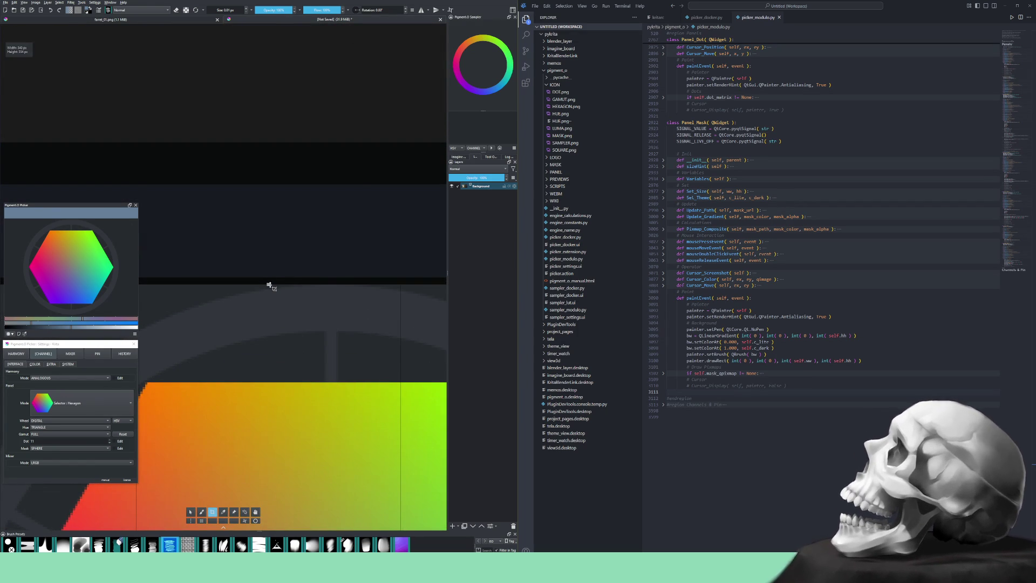
scroll(303, 351, "down", 7)
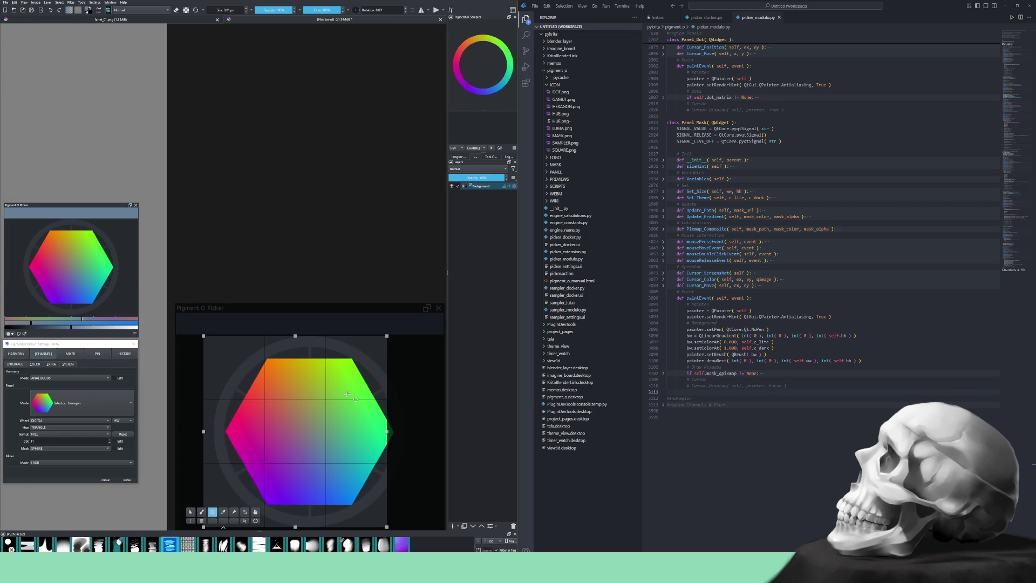
scroll(389, 353, "up", 5)
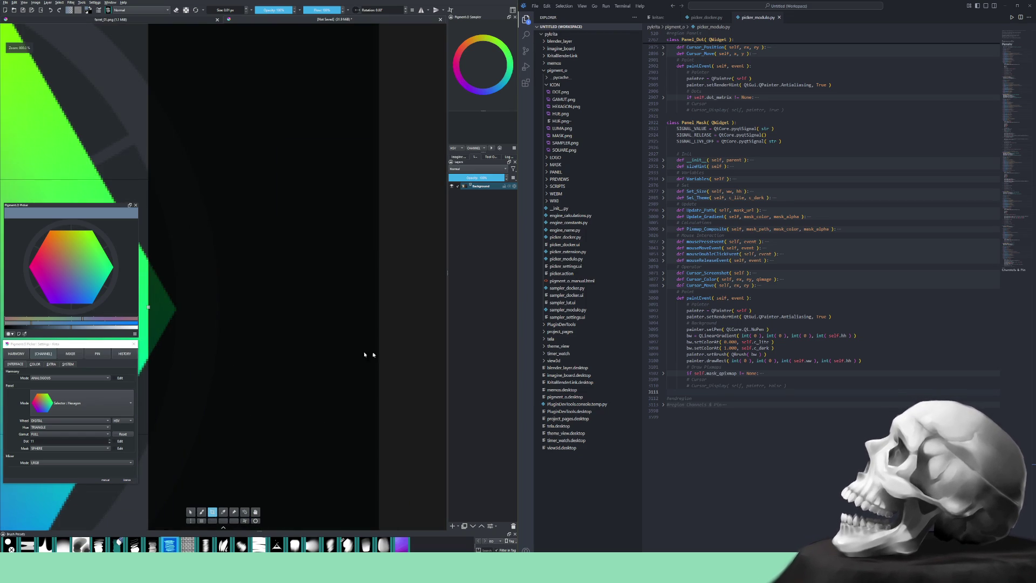
left_click_drag(225, 342, 285, 361)
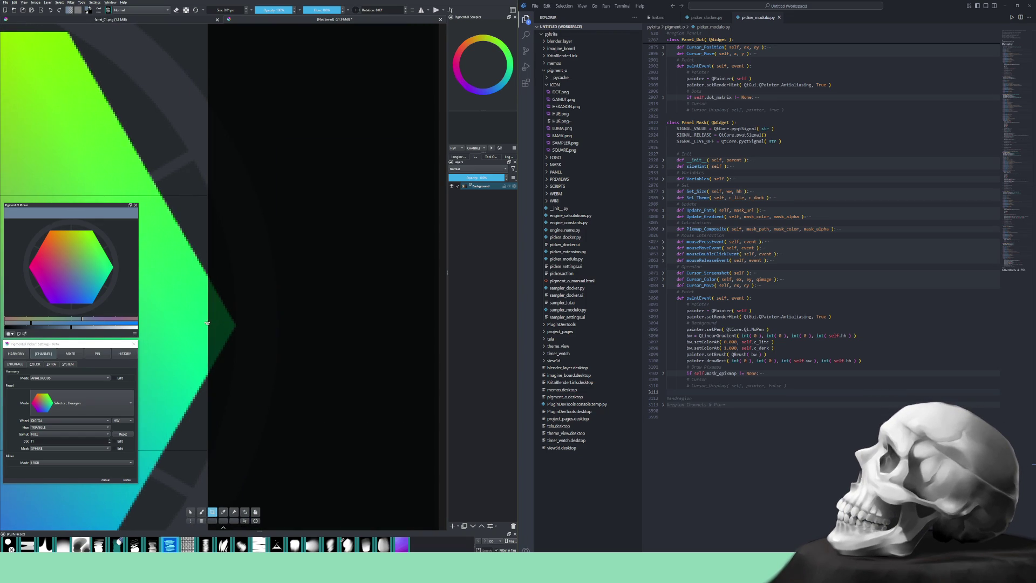
mouse_move(208, 323)
left_mouse_down()
mouse_move(317, 324)
mouse_move(279, 329)
left_mouse_up()
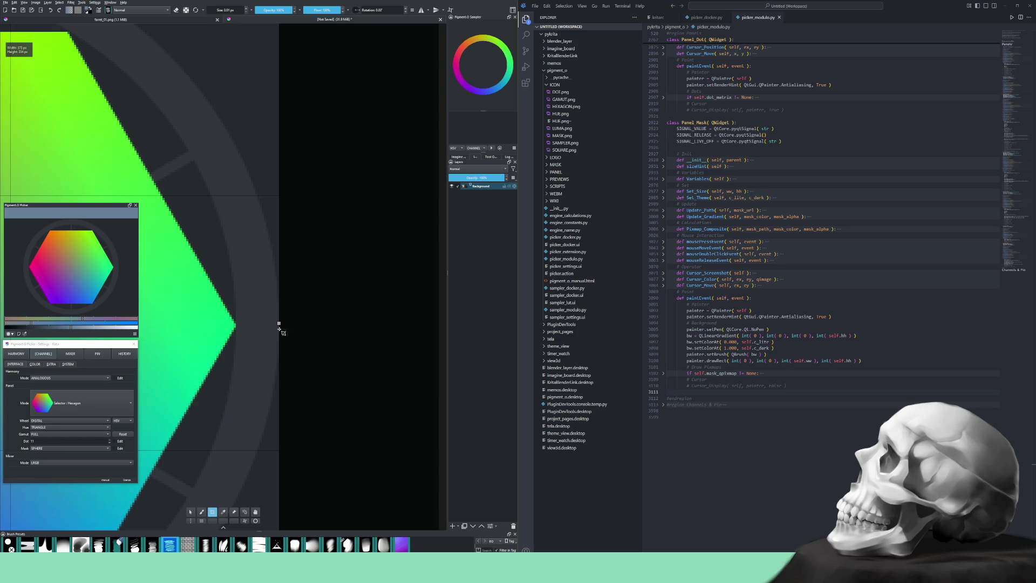
- Pull the crop box's left edge in to the hexagon and apply the crop
scroll(280, 332, "down", 4)
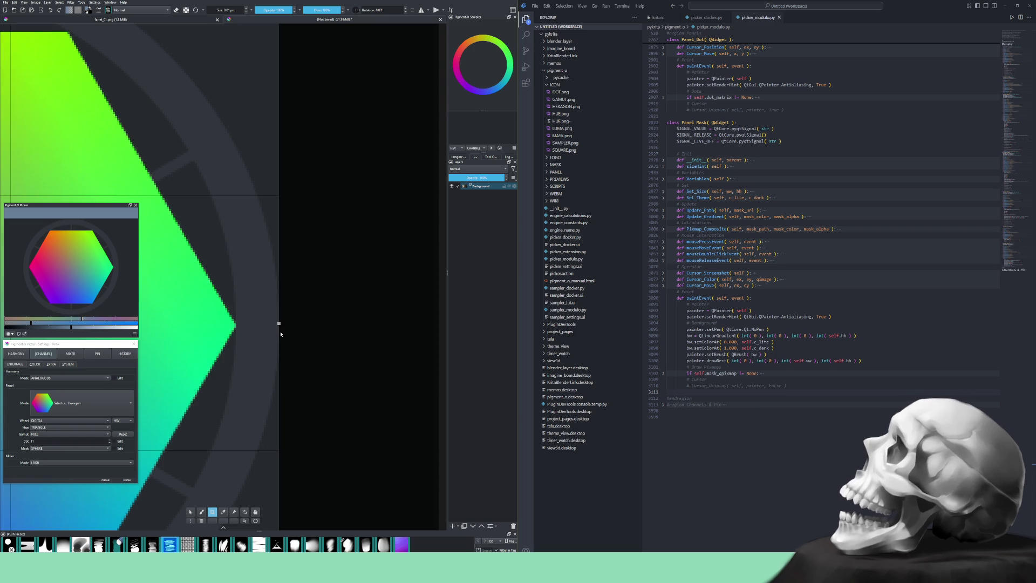
left_click_drag(108, 334, 303, 337)
scroll(302, 336, "up", 10)
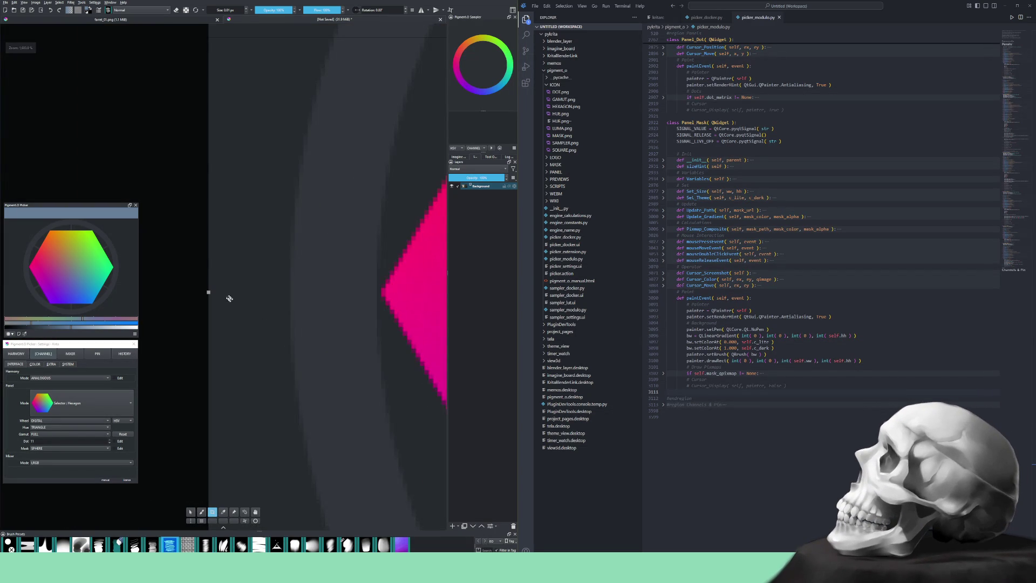
scroll(201, 287, "down", 2)
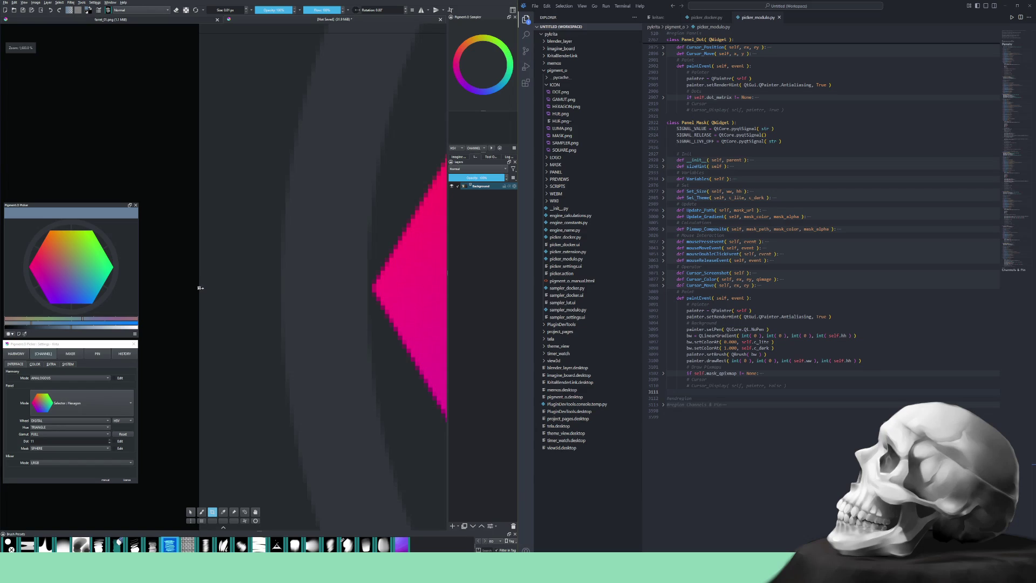
left_click_drag(199, 287, 281, 289)
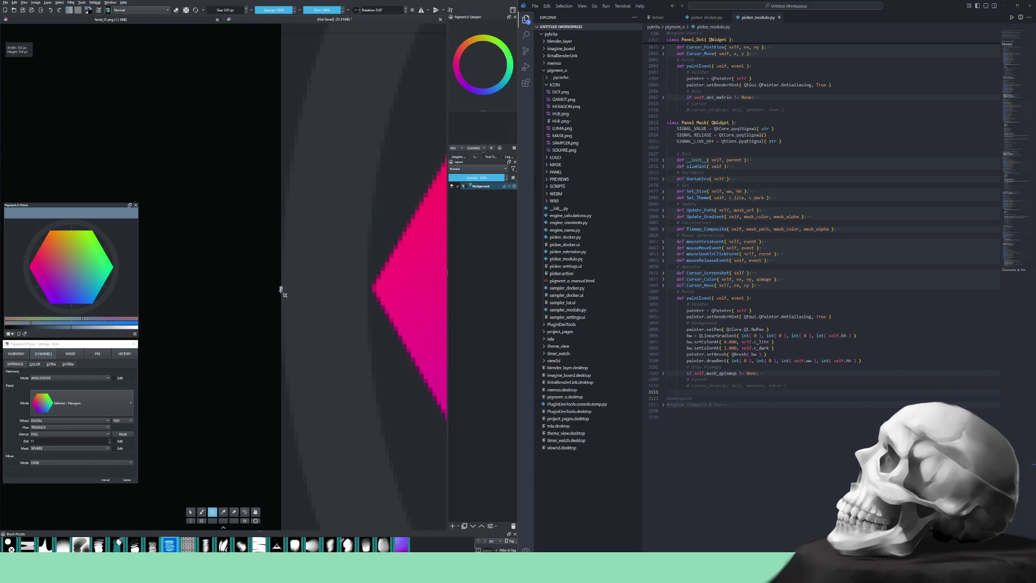
key("Return")
scroll(324, 275, "down", 10)
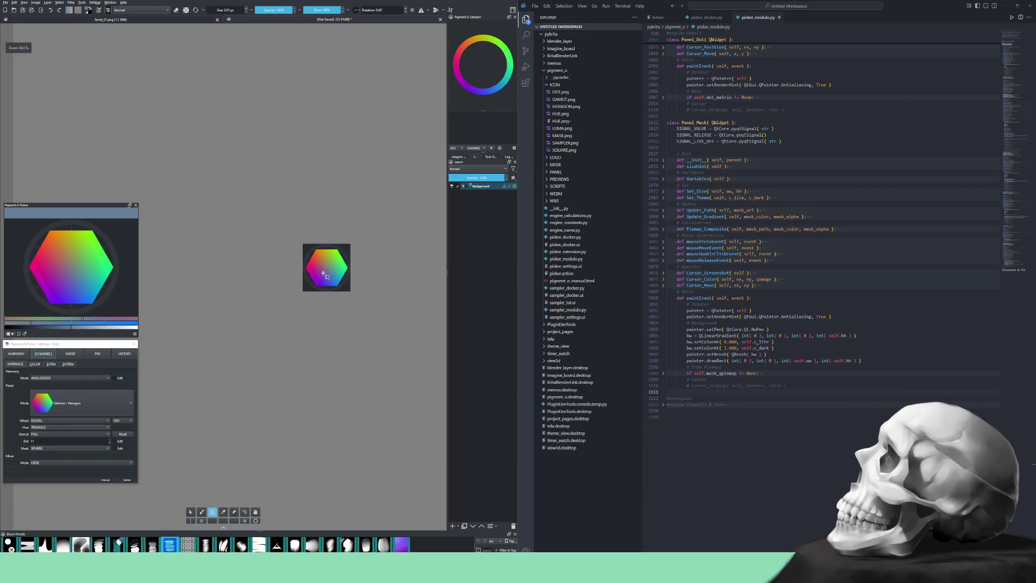
- Widen the docker column and drag the Pigment.O Sampler splitter down to enlarge its wheel
scroll(324, 275, "up", 5)
left_click_drag(335, 271, 304, 300)
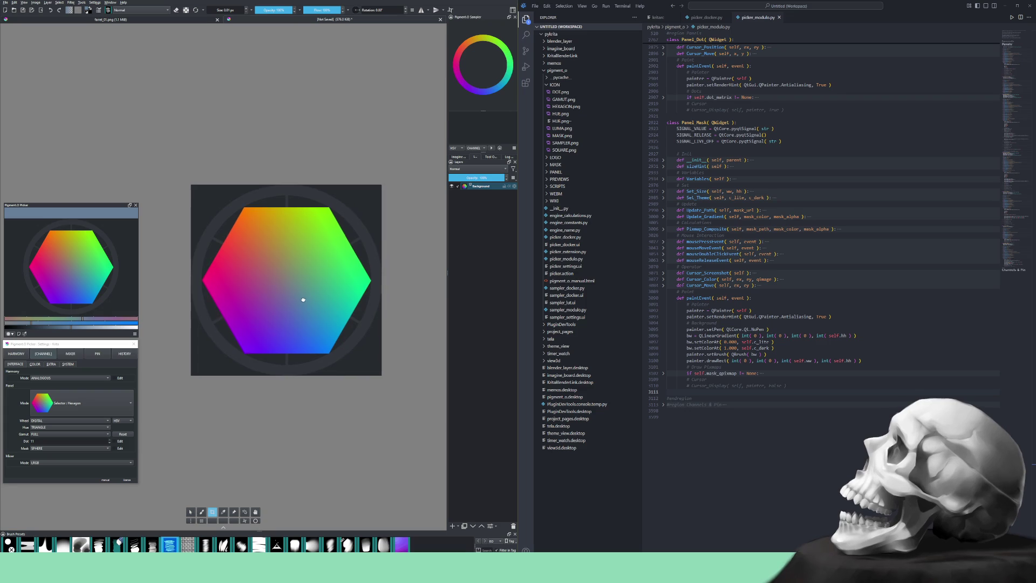
scroll(303, 300, "up", 2)
scroll(303, 300, "down", 2)
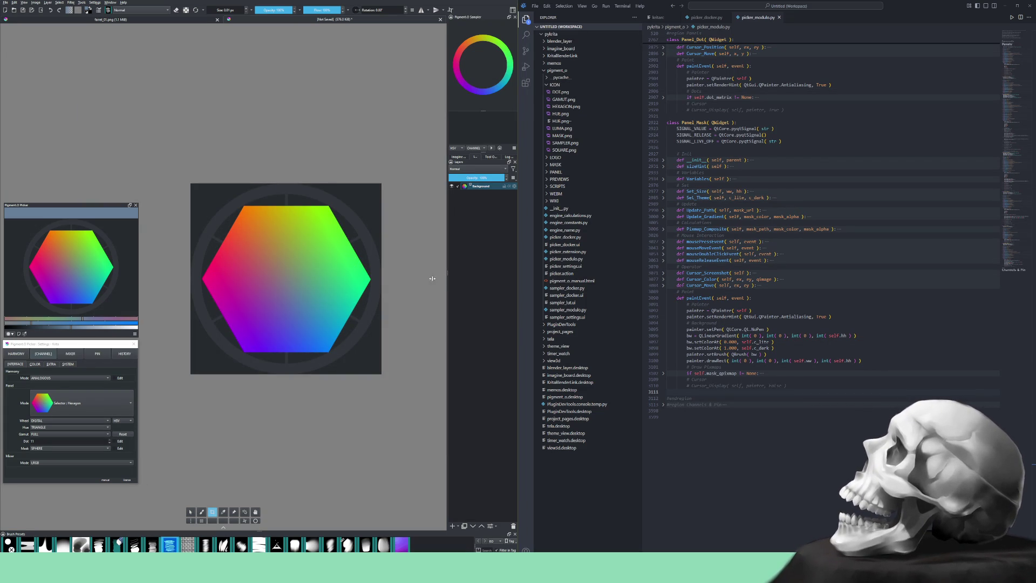
left_click_drag(401, 280, 394, 280)
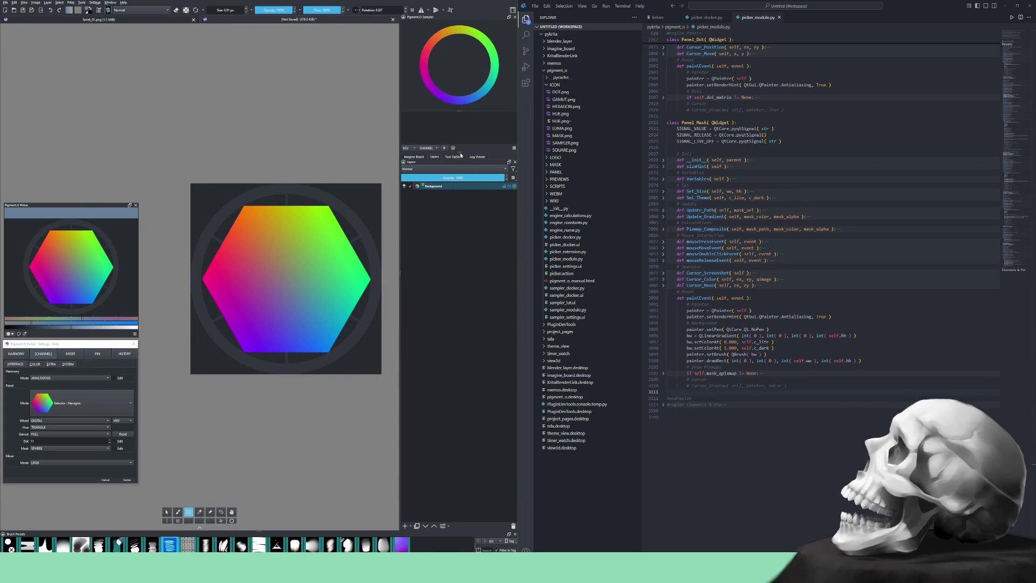
left_click_drag(460, 153, 455, 243)
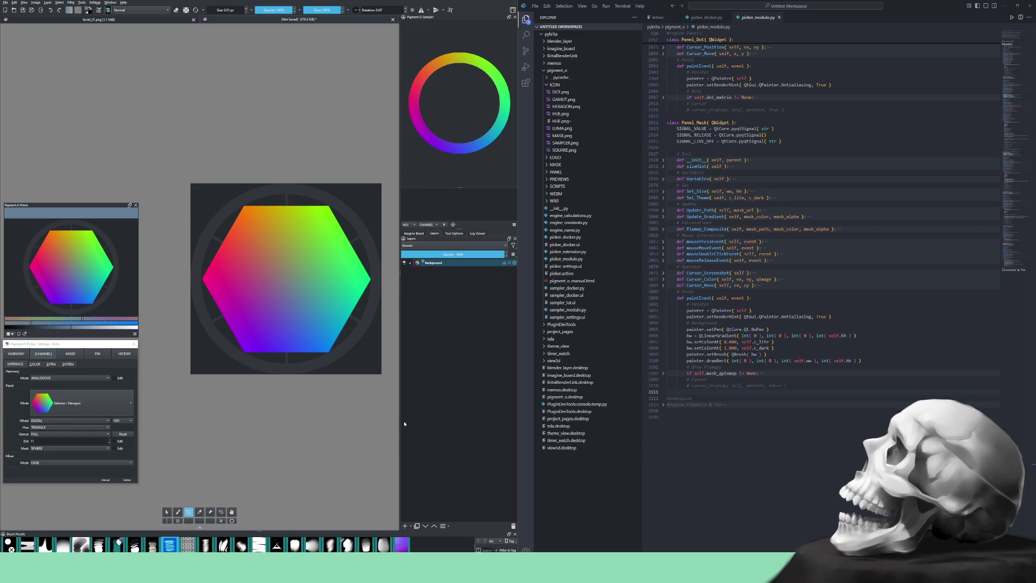
- Add a Color to Alpha filter mask above the Background layer
left_click(410, 526)
left_click(431, 502)
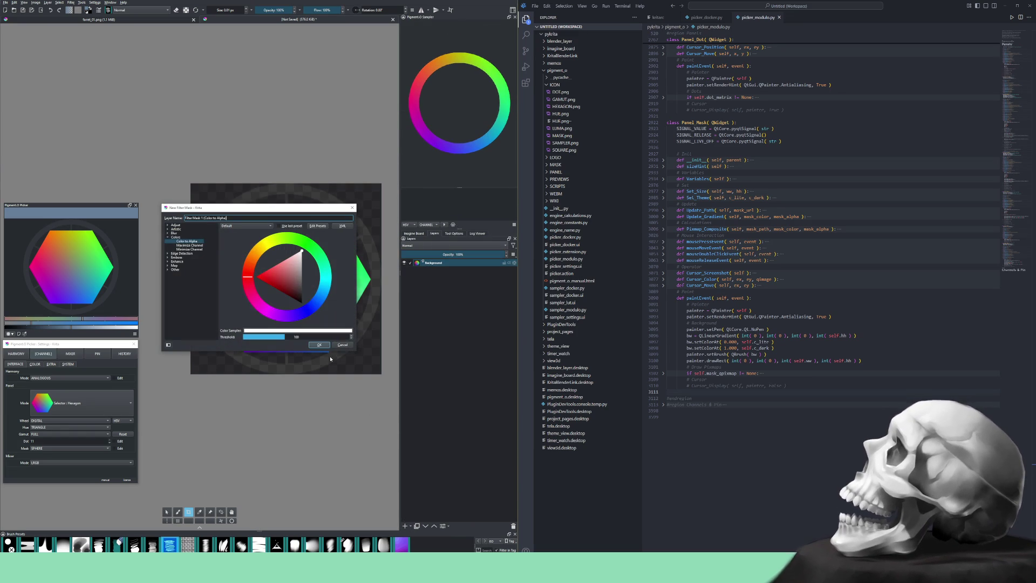
left_click(317, 345)
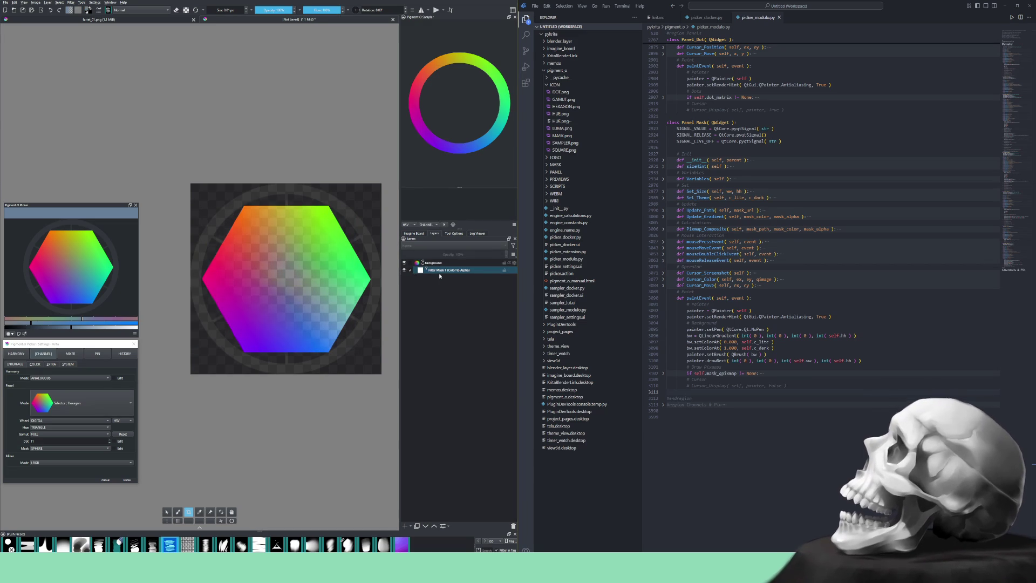
left_click(443, 271)
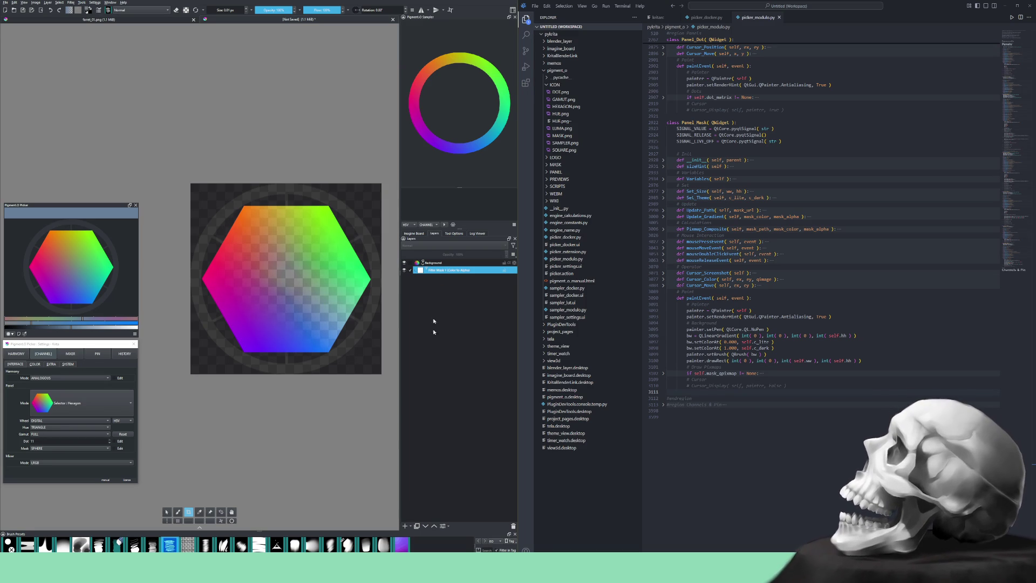
- Hide the Color to Alpha mask so the dark background shows again
left_click(408, 525)
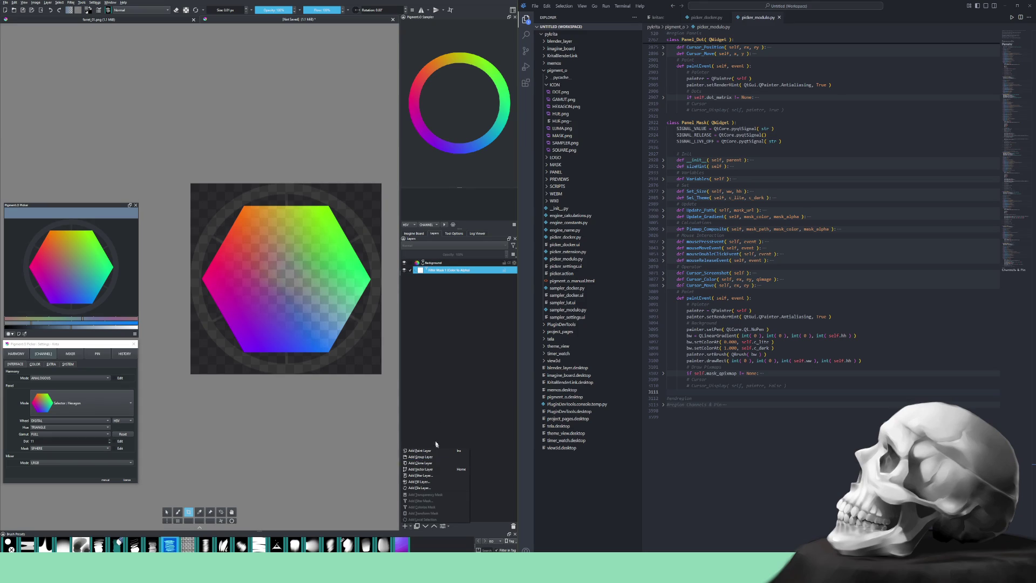
left_click(428, 396)
left_click(404, 271)
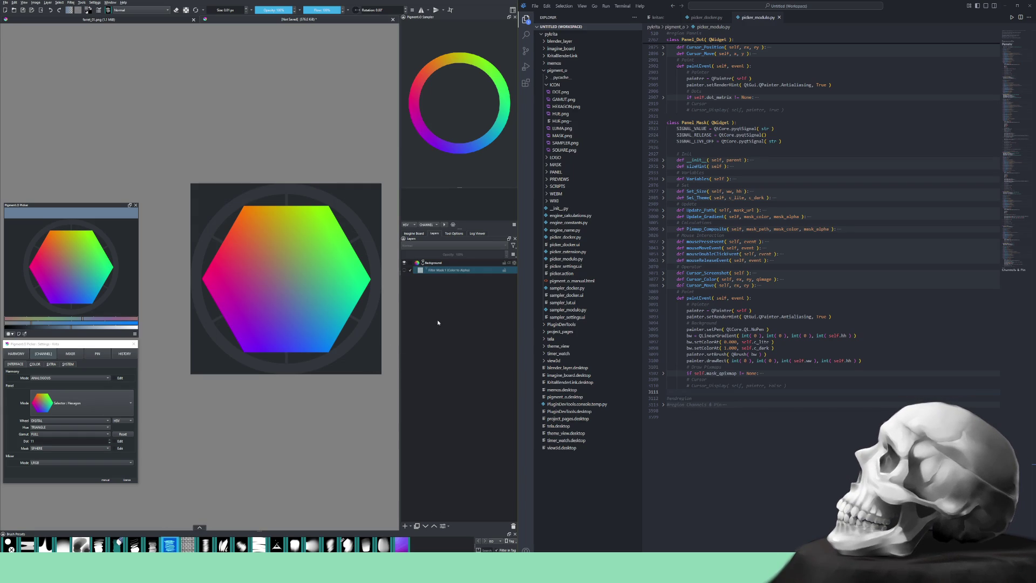
- Key the Color to Alpha mask to the dark grey background sampled from the canvas
left_click(442, 527)
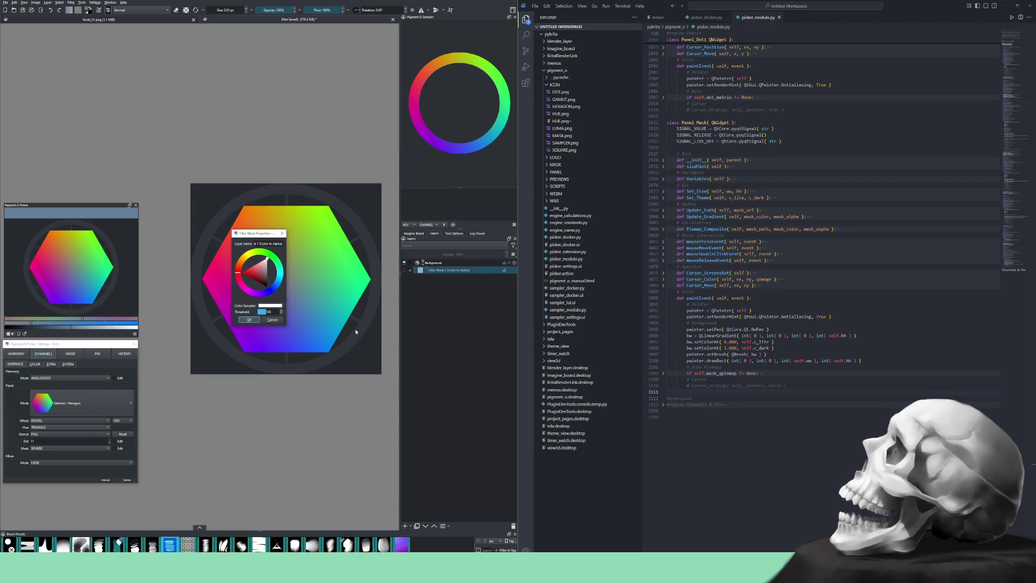
mouse_move(259, 237)
left_mouse_down()
mouse_move(468, 339)
mouse_move(448, 313)
left_mouse_up()
left_click(457, 381)
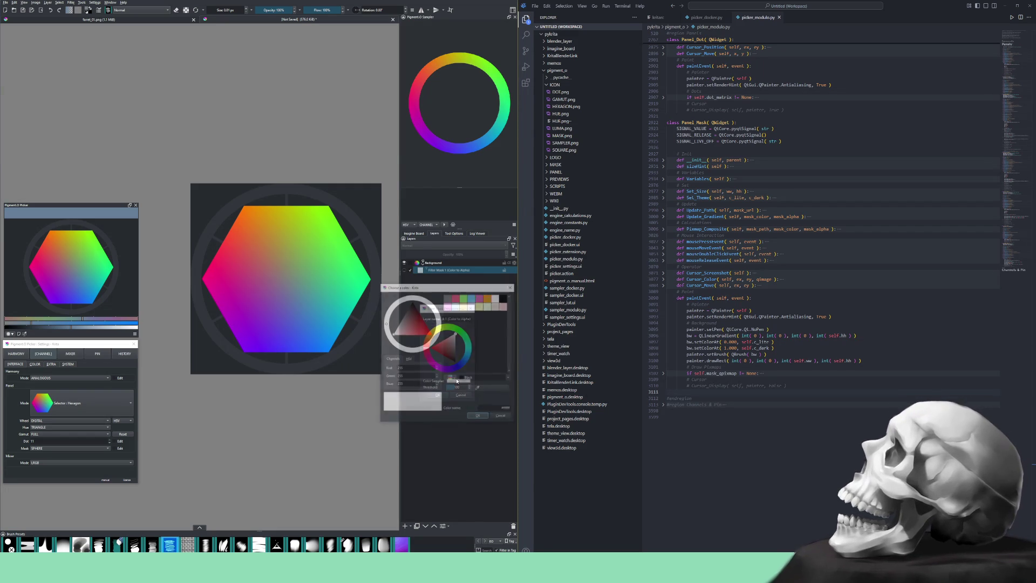
left_click(462, 390)
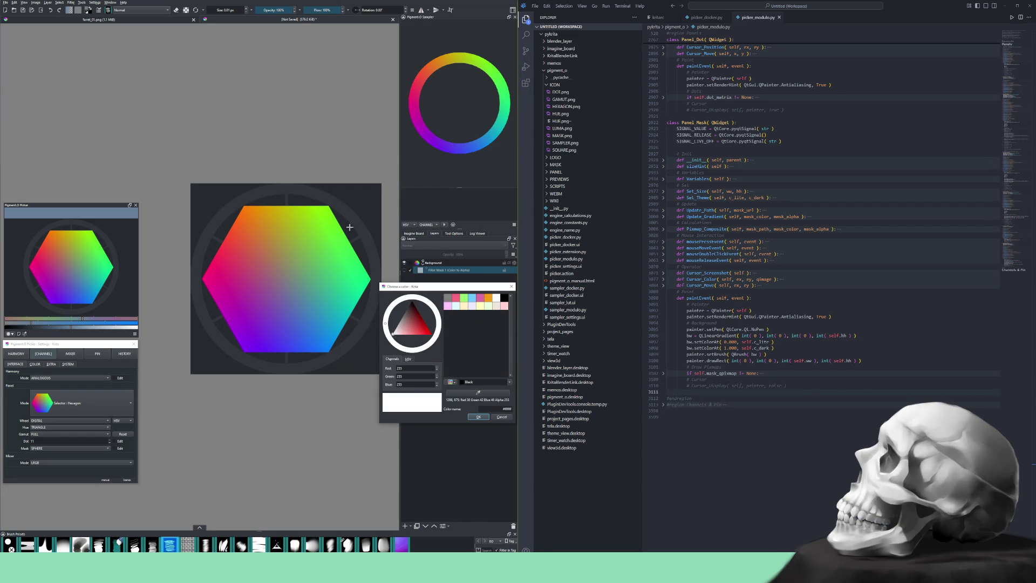
left_click(368, 206)
left_click(469, 417)
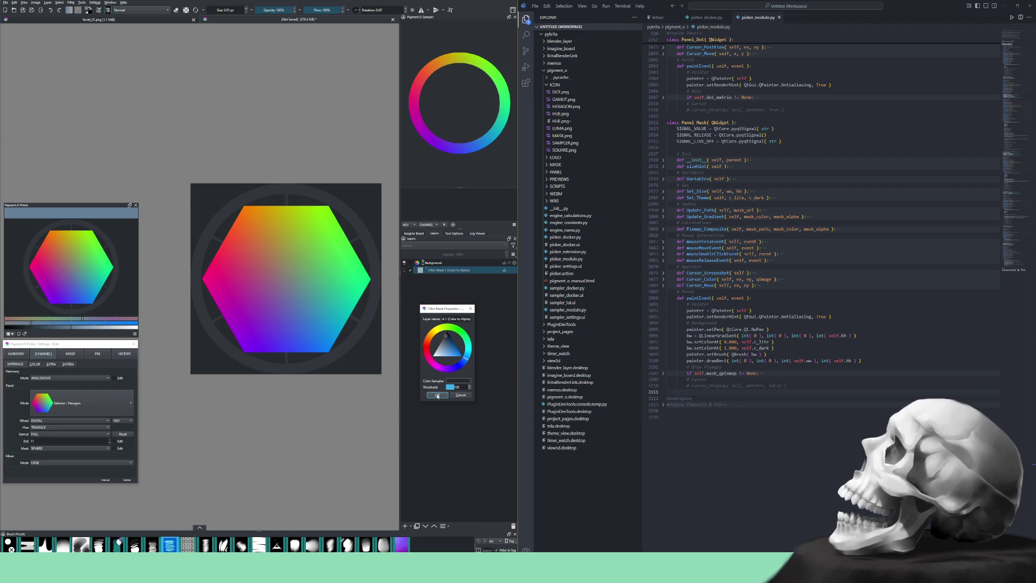
left_click(437, 396)
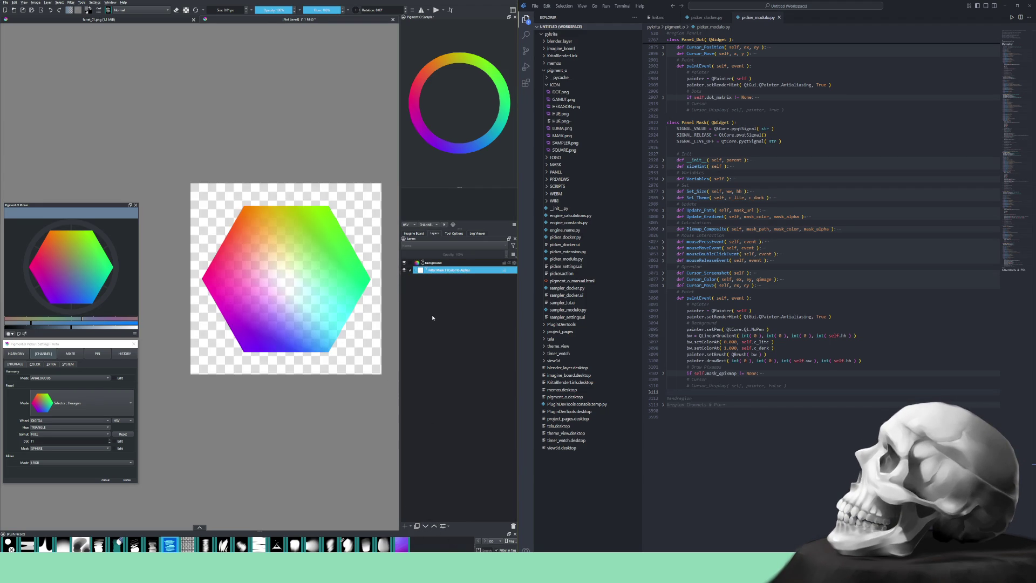
- Reopen the Color to Alpha filter mask properties and lower the Threshold to about 3
key("F3")
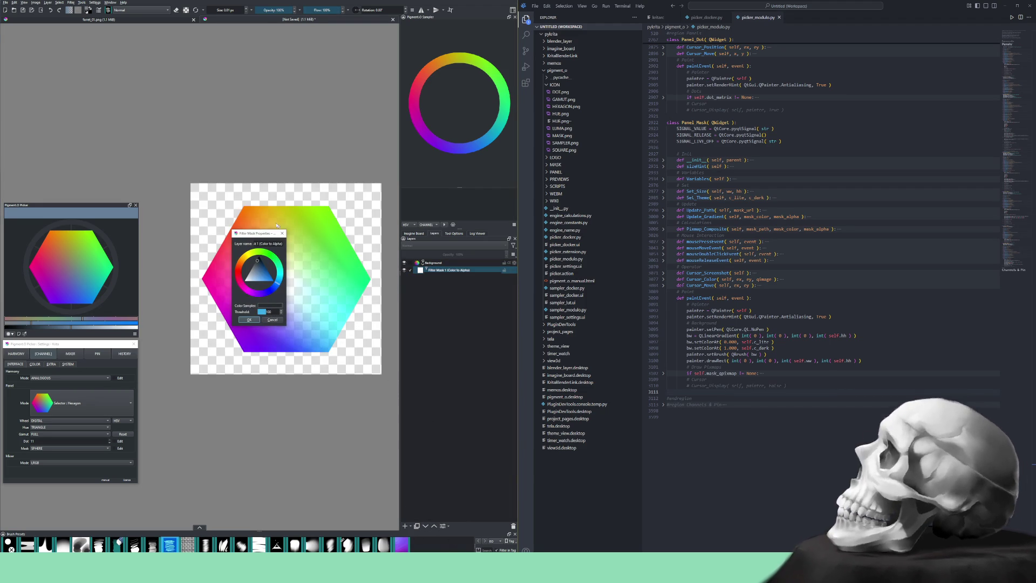
mouse_move(262, 235)
left_mouse_down()
mouse_move(423, 273)
mouse_move(427, 300)
left_mouse_up()
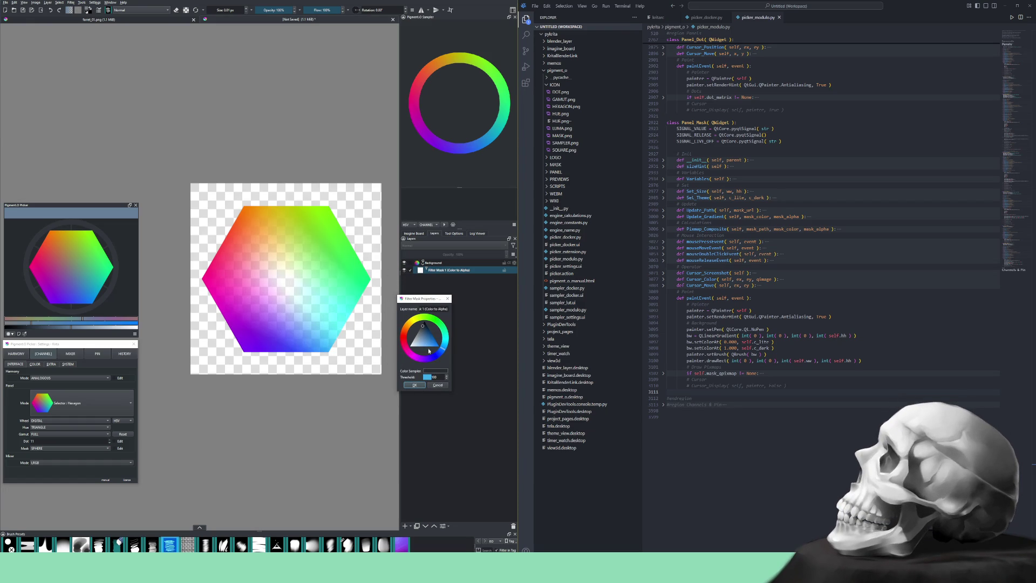
type("55")
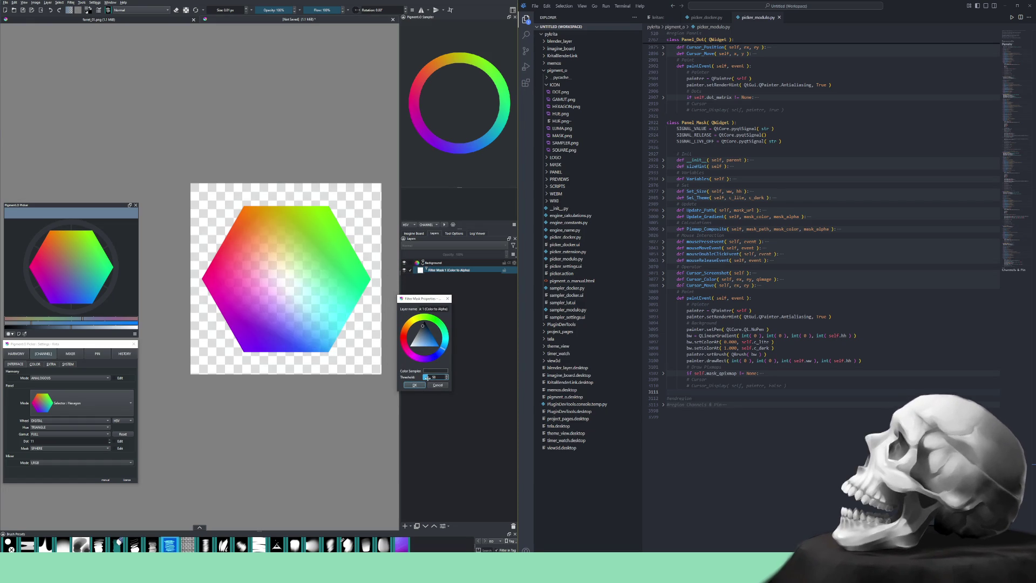
scroll(430, 376, "up", 5)
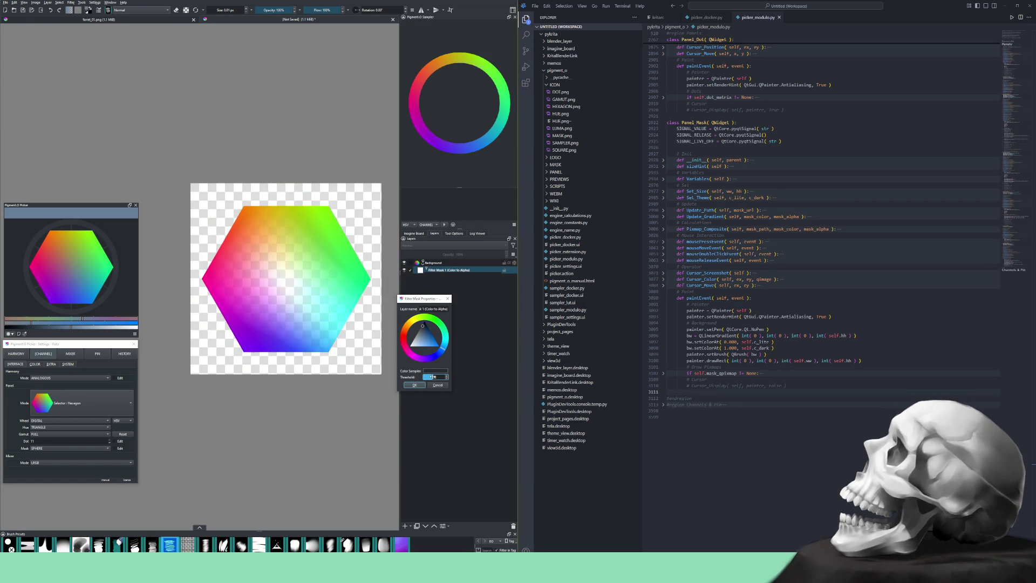
scroll(433, 377, "down", 6)
scroll(432, 376, "up", 3)
scroll(430, 377, "down", 3)
scroll(429, 377, "up", 4)
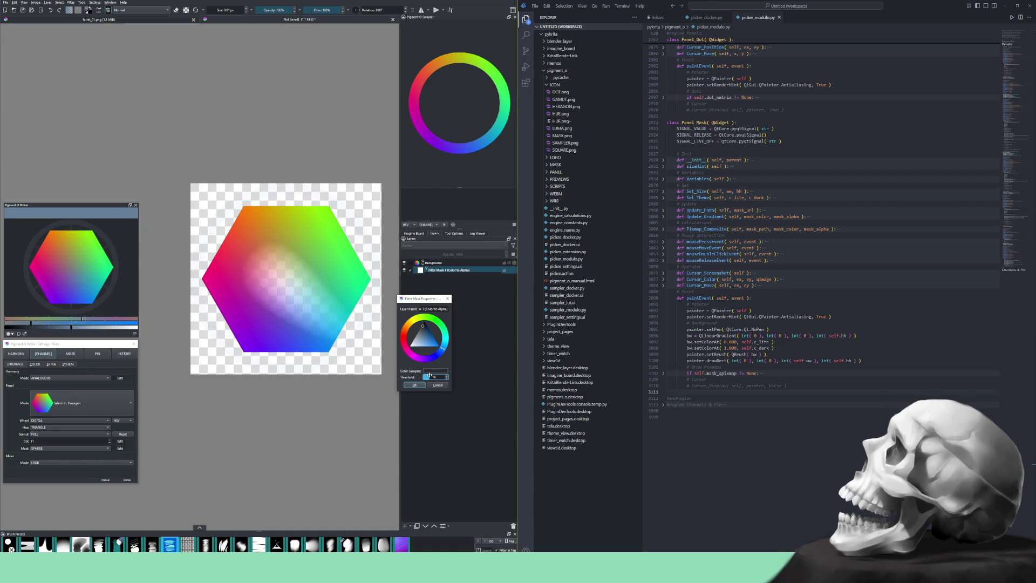
scroll(430, 376, "up", 4)
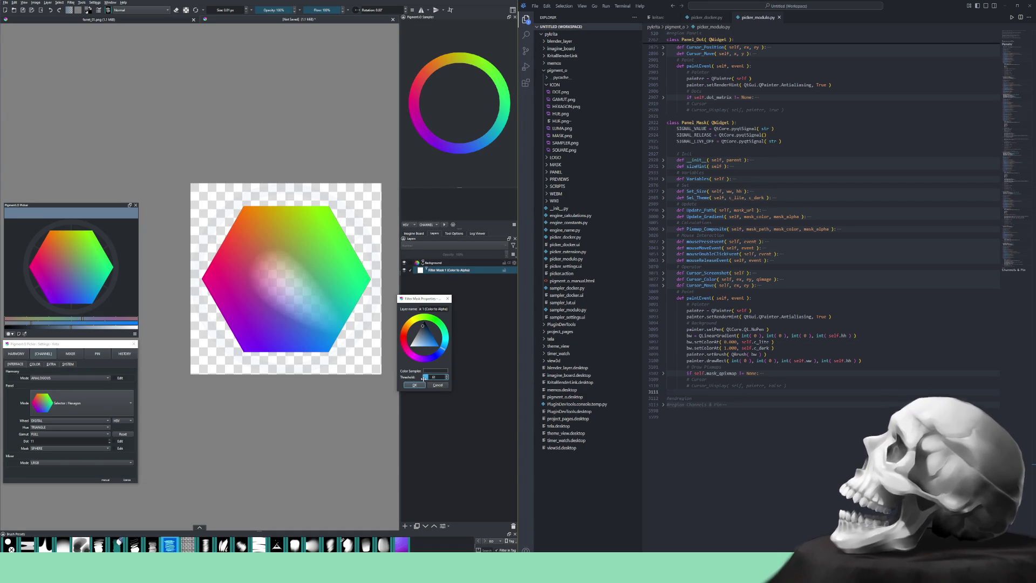
scroll(426, 377, "down", 3)
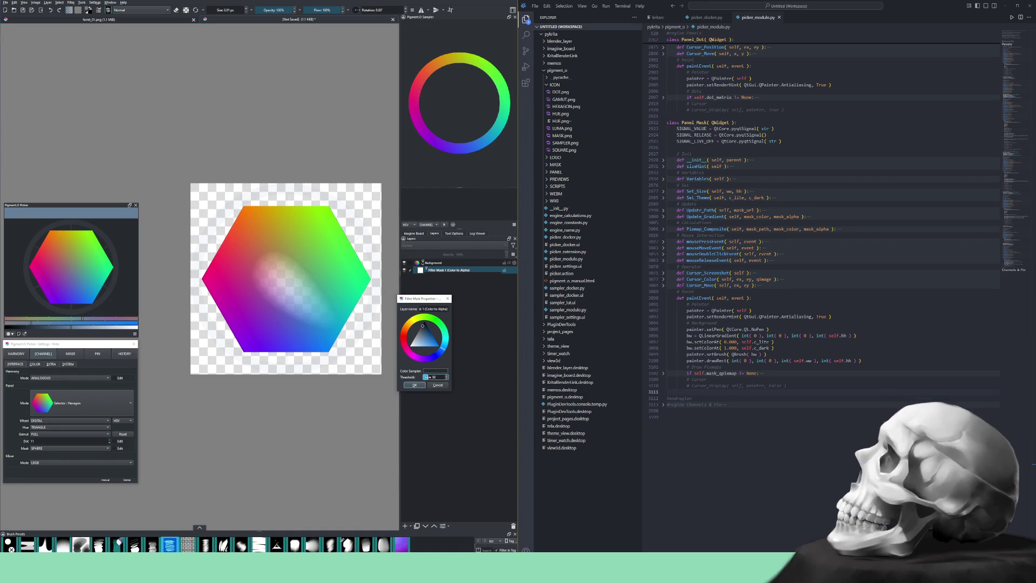
scroll(428, 376, "up", 5)
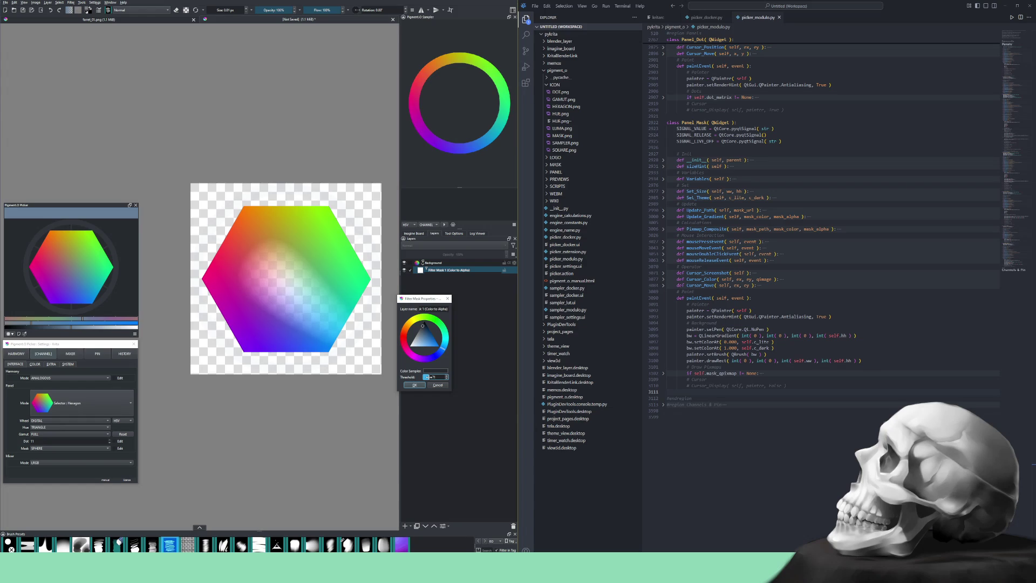
scroll(426, 377, "down", 10)
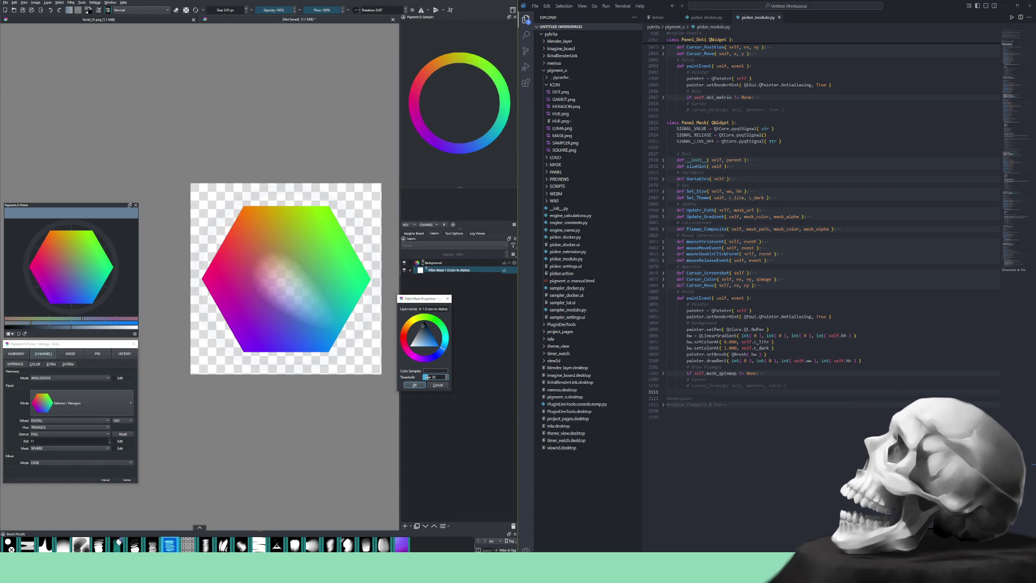
scroll(426, 376, "down", 20)
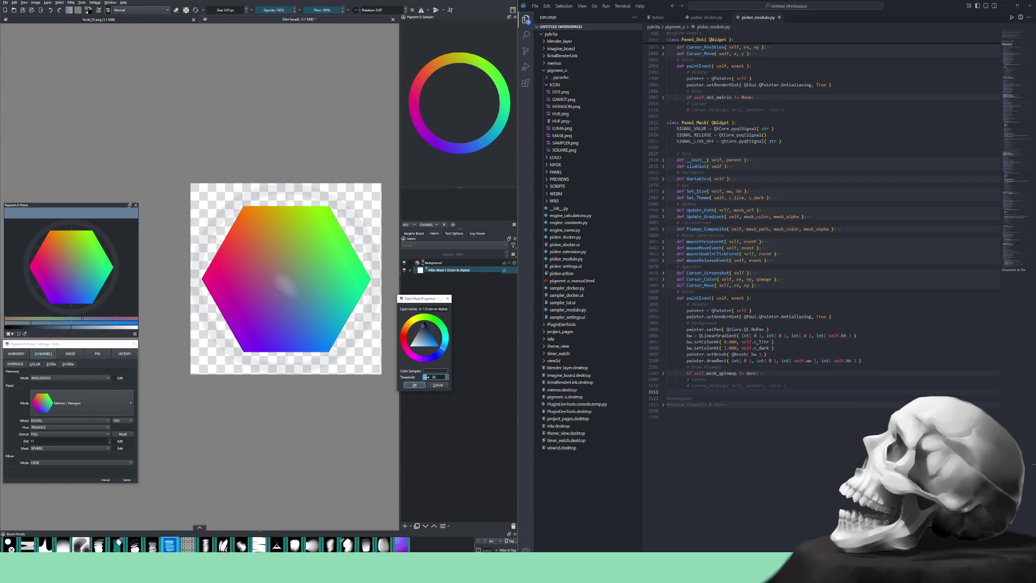
scroll(427, 377, "up", 11)
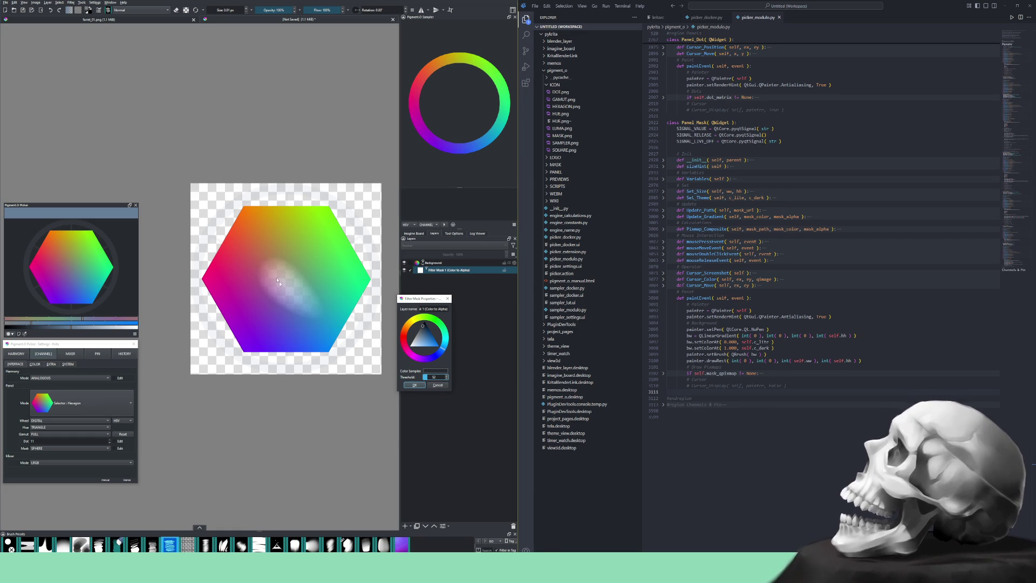
scroll(428, 378, "up", 6)
scroll(428, 377, "down", 20)
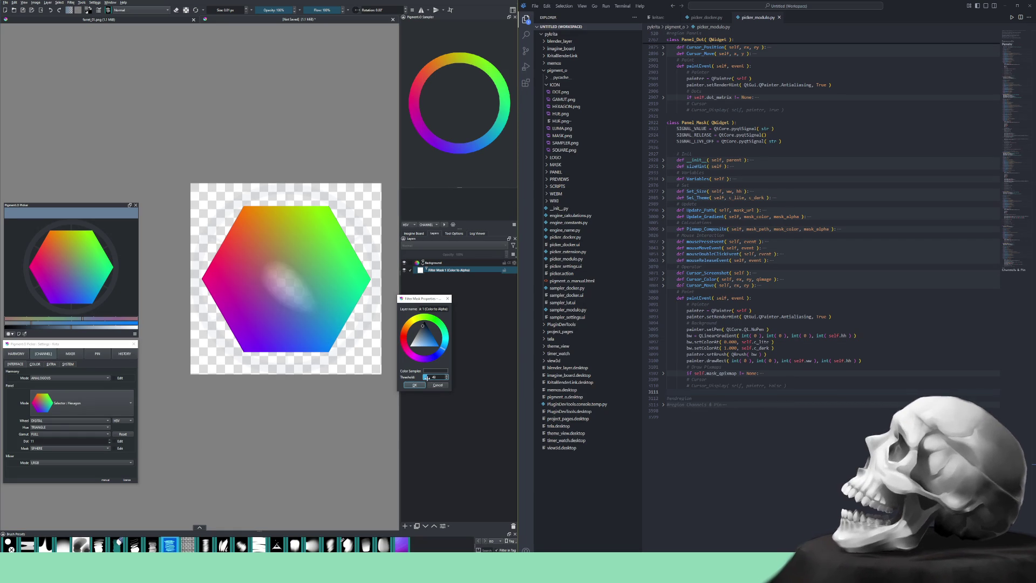
scroll(425, 376, "down", 20)
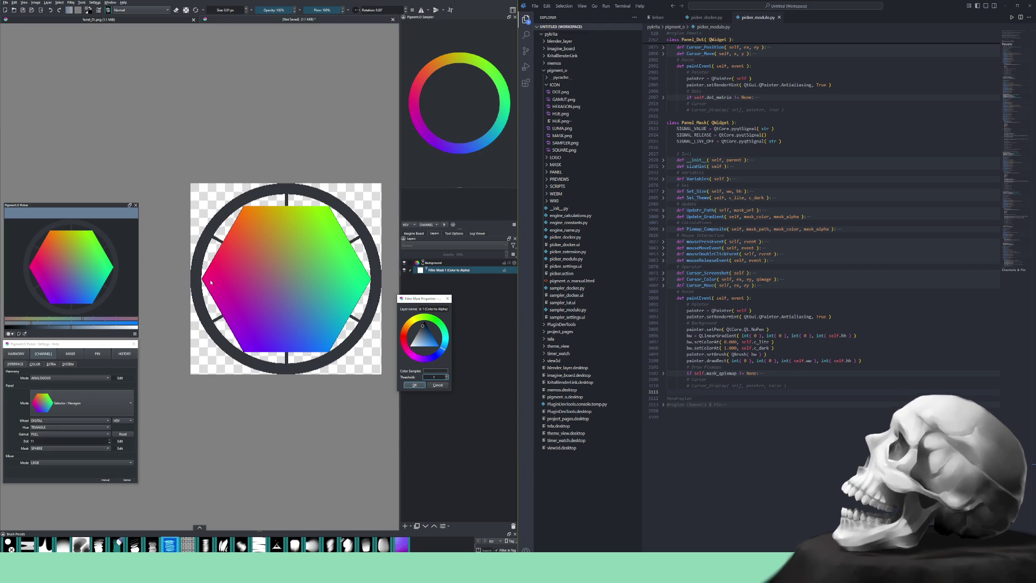
scroll(448, 380, "up", 2)
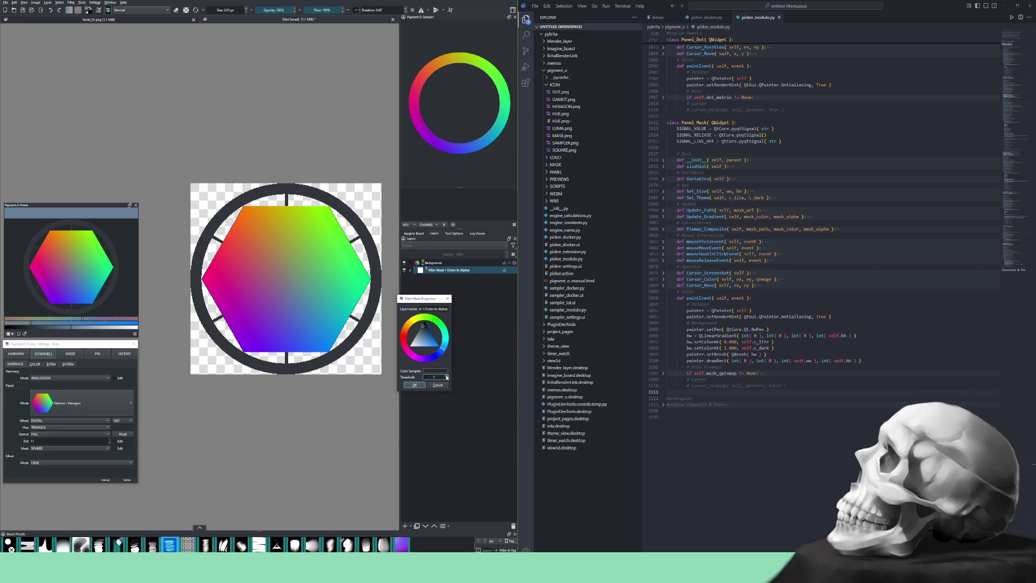
left_click(421, 386)
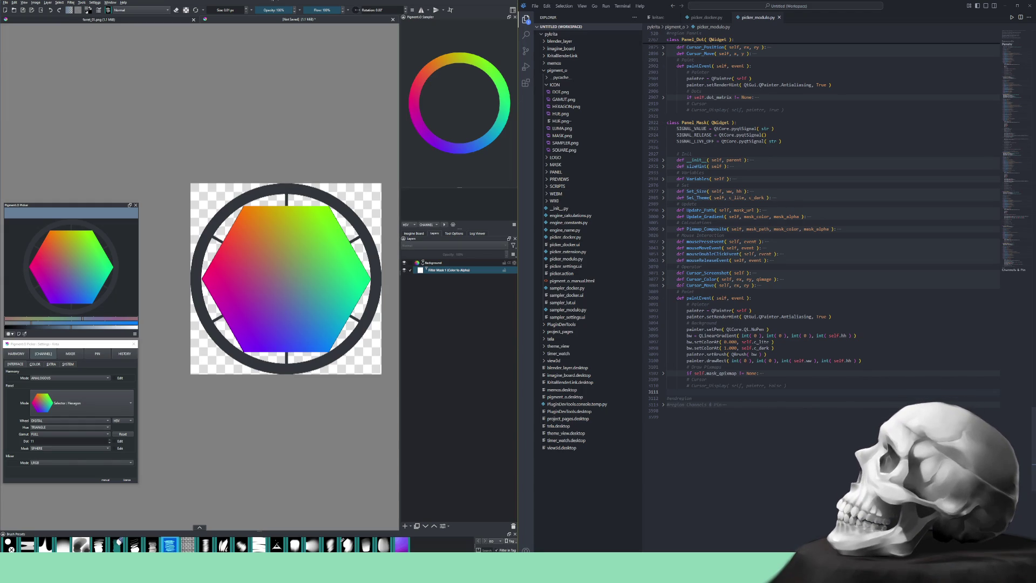
- Zoom and pan across the hexagon's purple interior, green corner and left side to inspect the edges
scroll(245, 234, "up", 5)
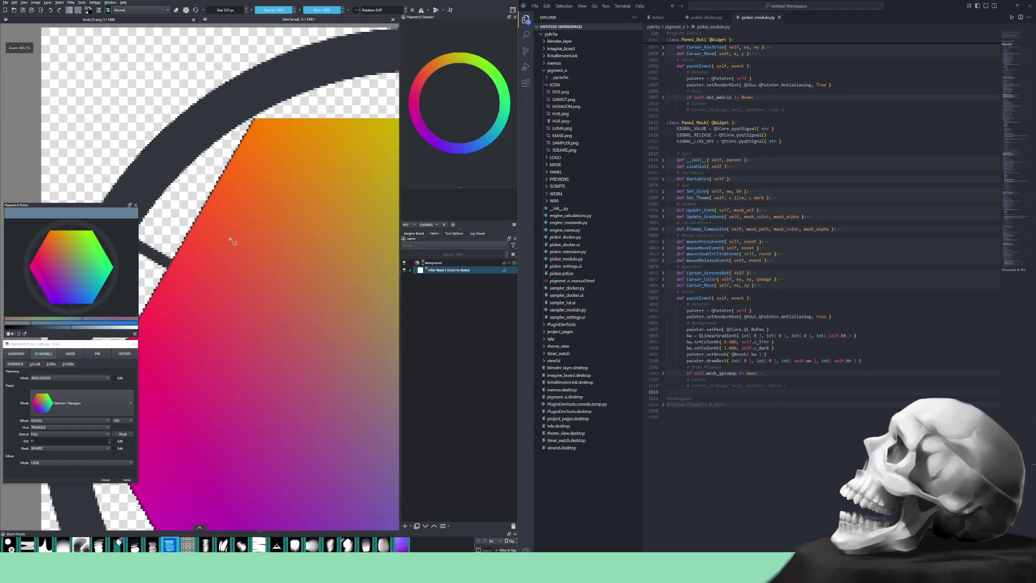
scroll(222, 236, "down", 3)
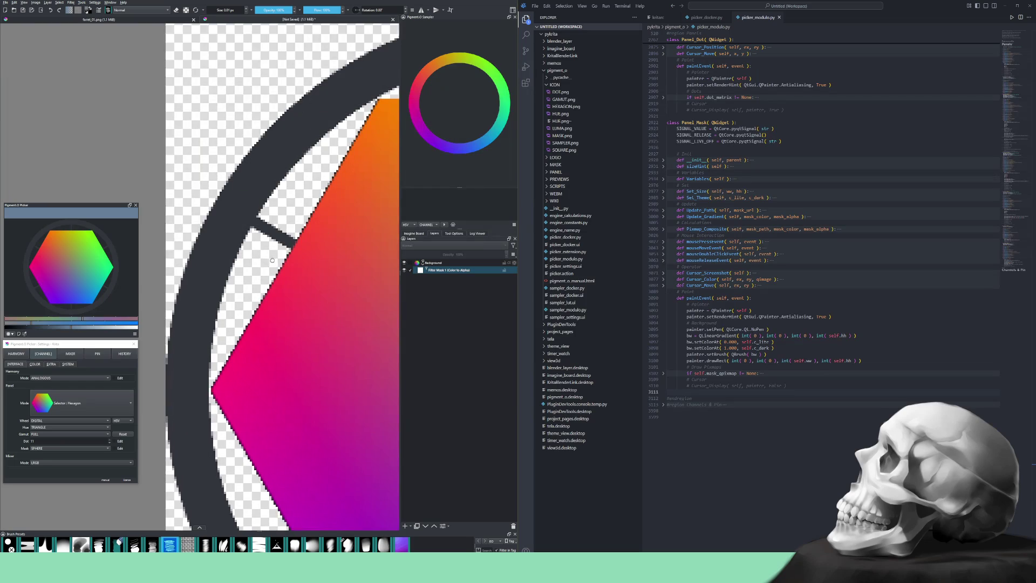
scroll(241, 127, "up", 3)
mouse_move(300, 238)
left_mouse_down()
mouse_move(266, 196)
mouse_move(185, 224)
left_mouse_up()
mouse_move(320, 223)
left_mouse_down()
mouse_move(266, 212)
mouse_move(208, 225)
mouse_move(244, 322)
mouse_move(251, 267)
mouse_move(296, 294)
mouse_move(273, 297)
left_mouse_up()
scroll(252, 266, "down", 5)
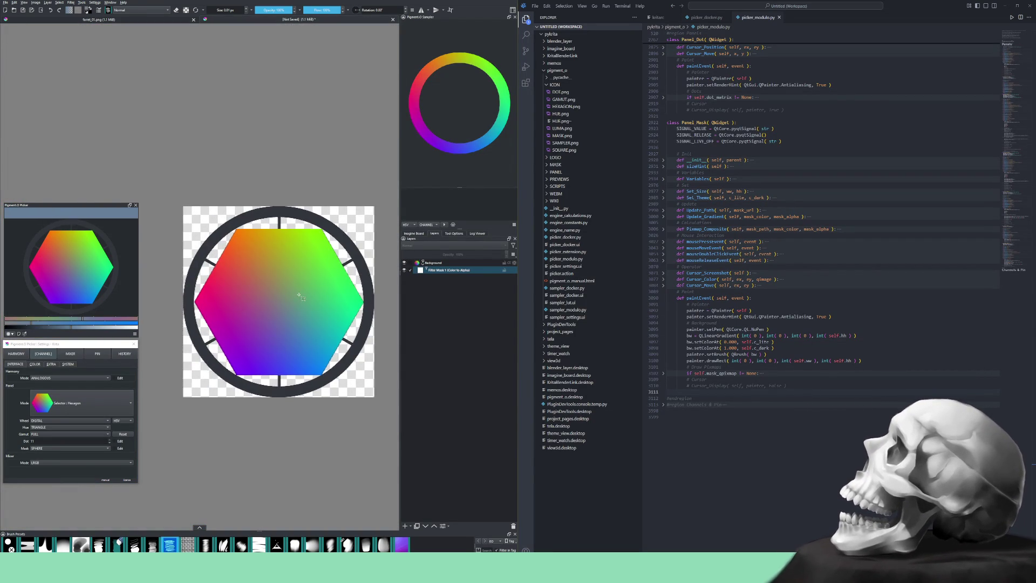
scroll(273, 296, "up", 2)
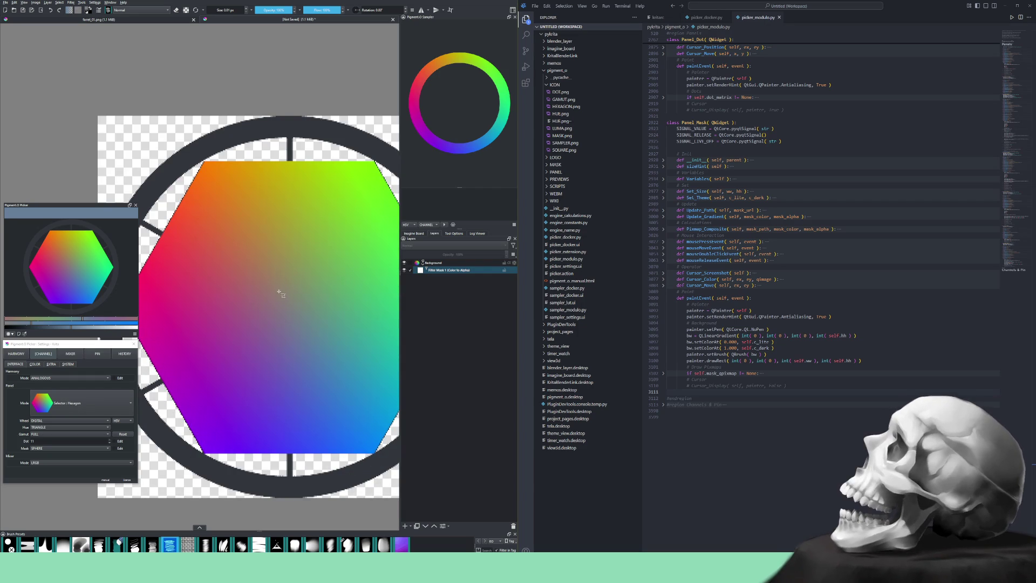
left_click_drag(236, 279, 307, 286)
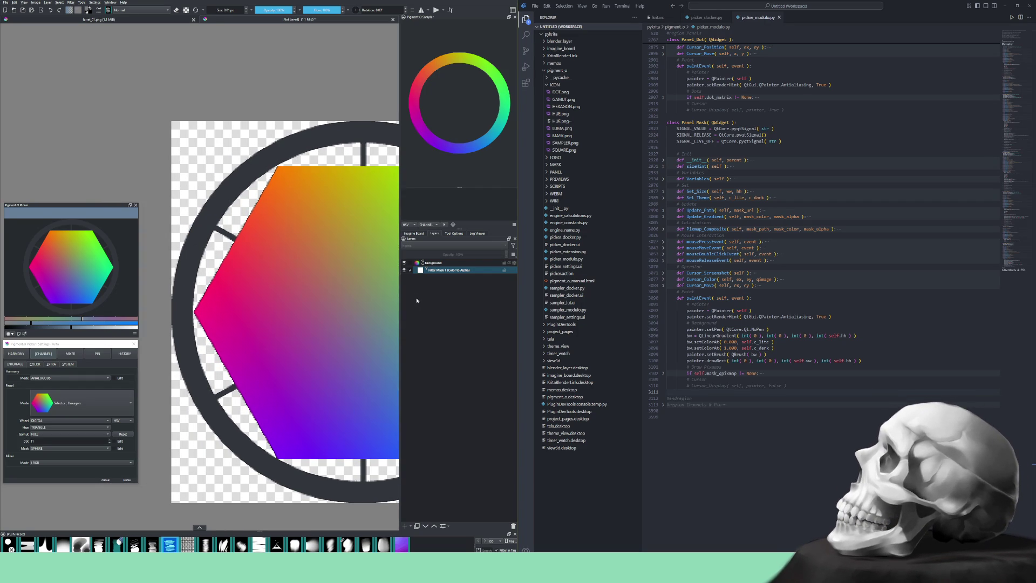
right_click(435, 262)
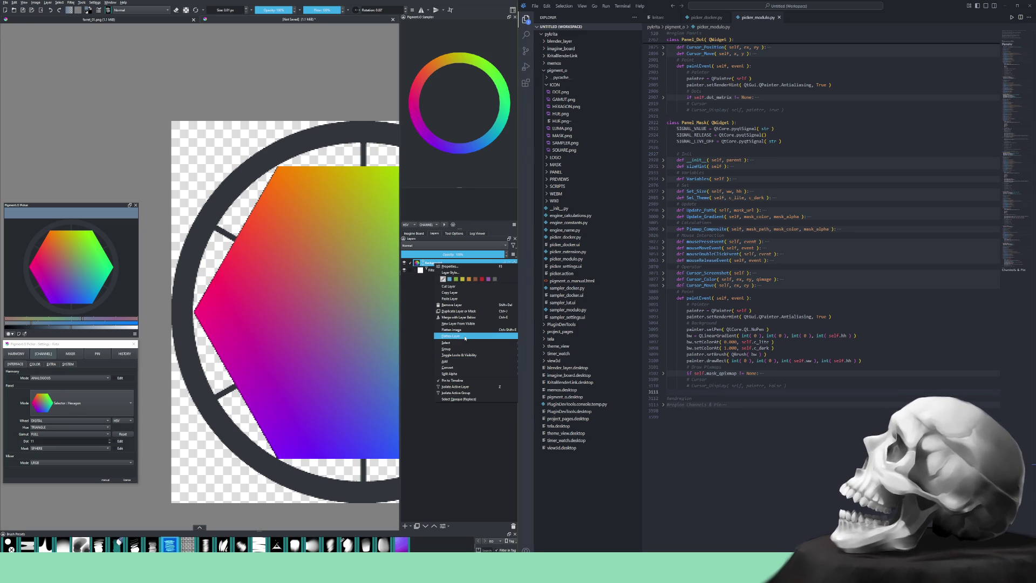
- Flatten the image so only the Background layer remains
left_click(439, 330)
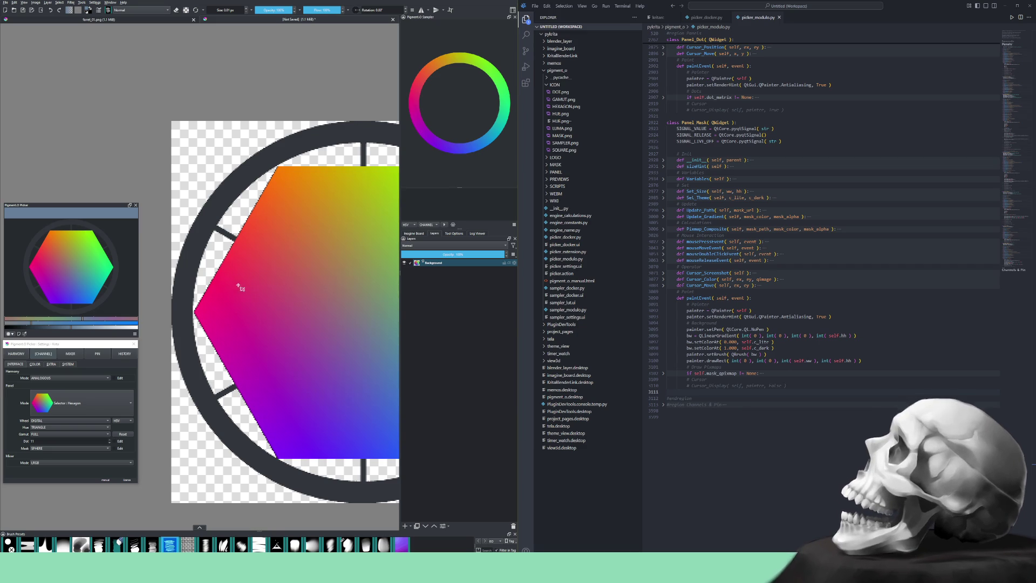
mouse_move(198, 528)
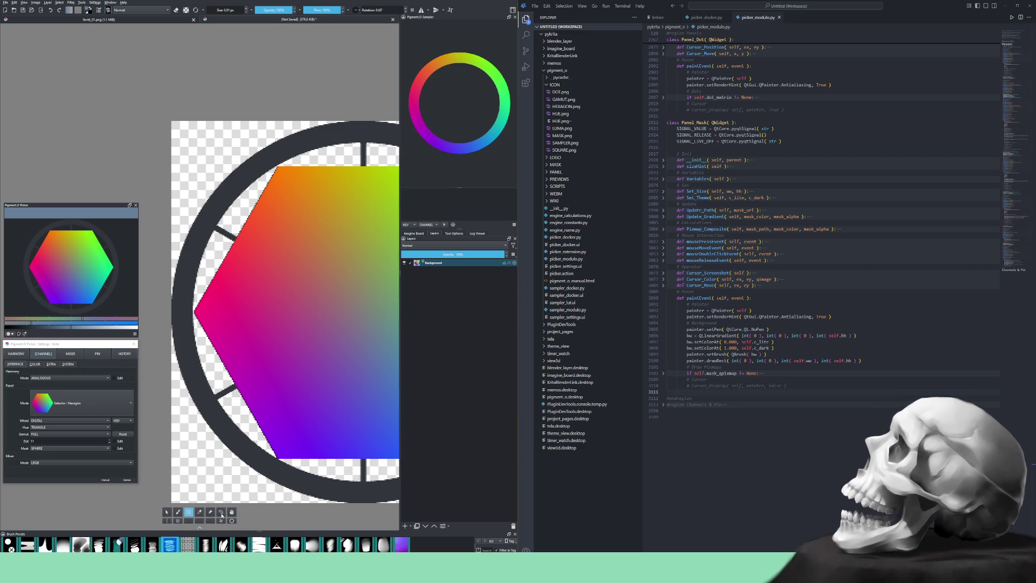
left_click(222, 514)
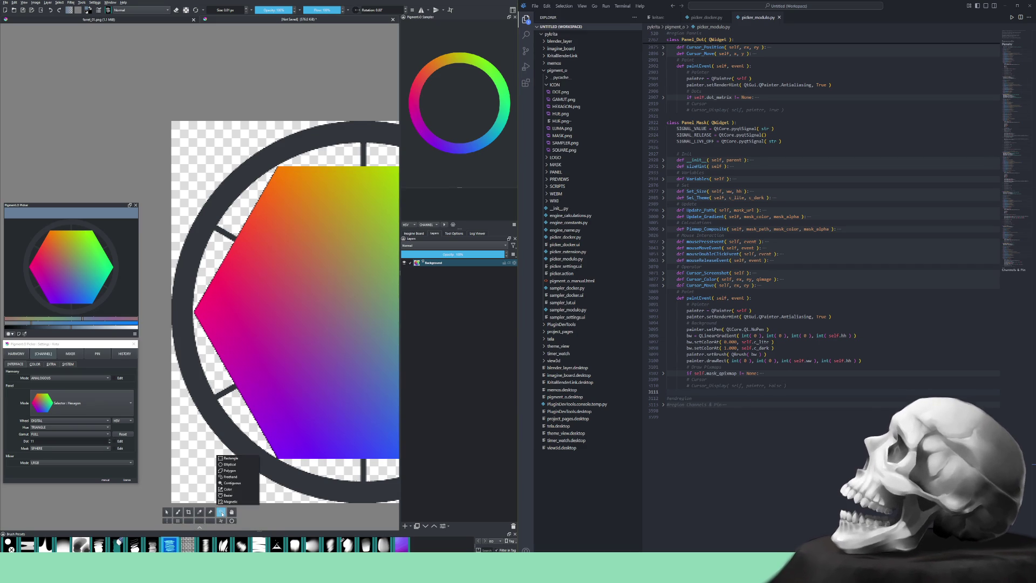
- Switch to the Polygonal Selection tool and start the outline at a hexagon corner
left_click(235, 470)
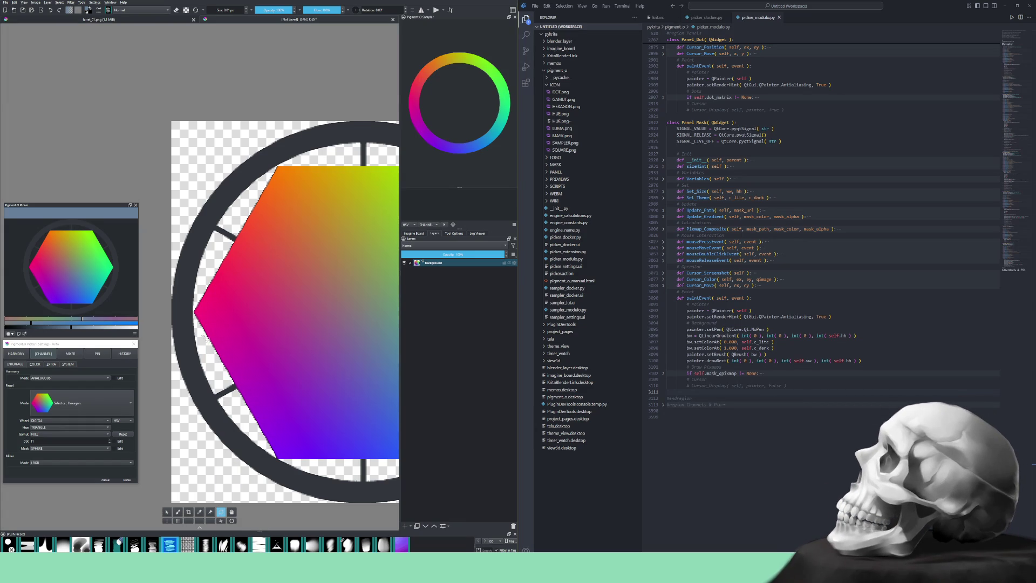
left_click(201, 332)
scroll(281, 462, "up", 5)
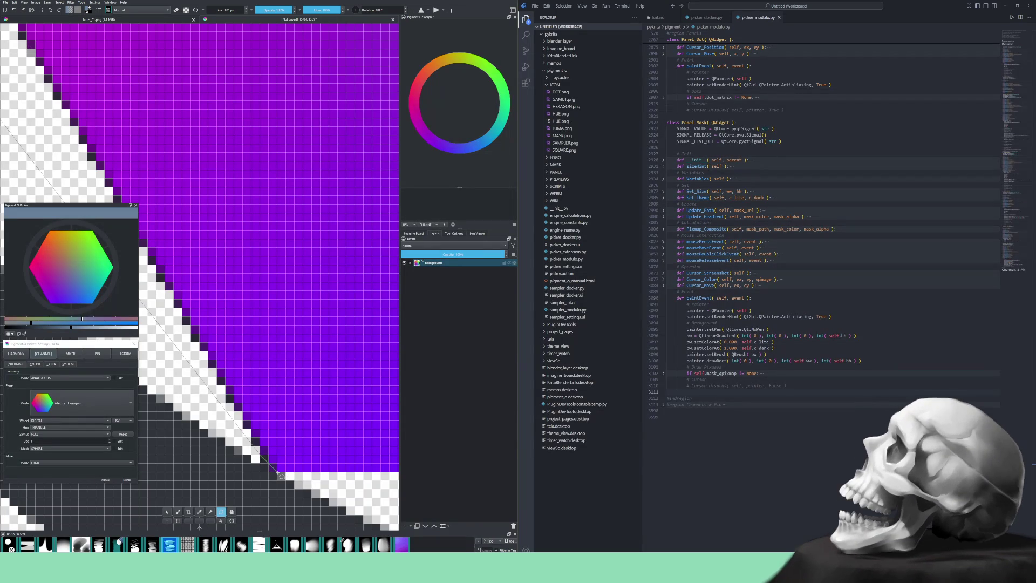
scroll(344, 474, "down", 5)
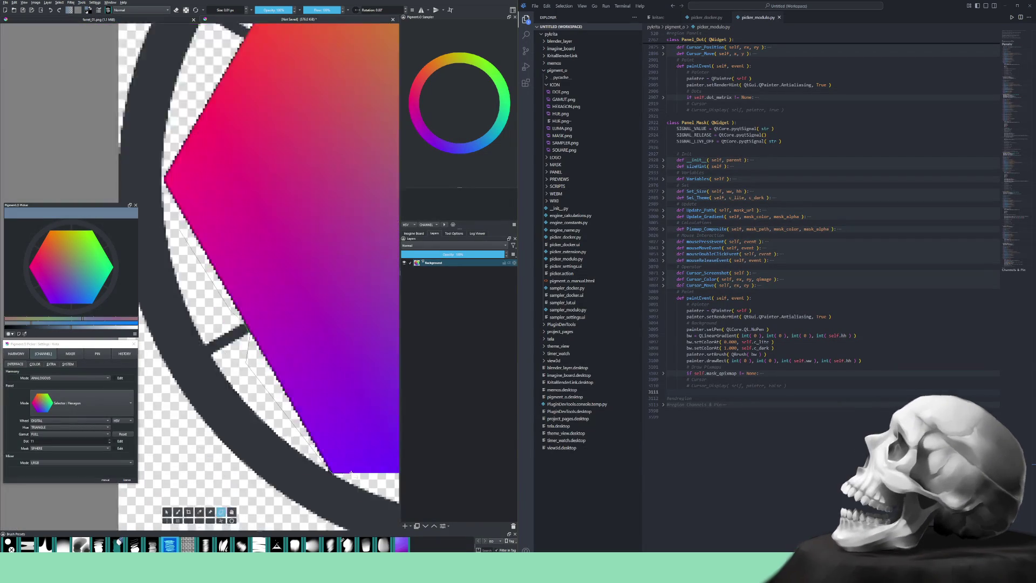
scroll(350, 470, "up", 2)
scroll(302, 423, "up", 3)
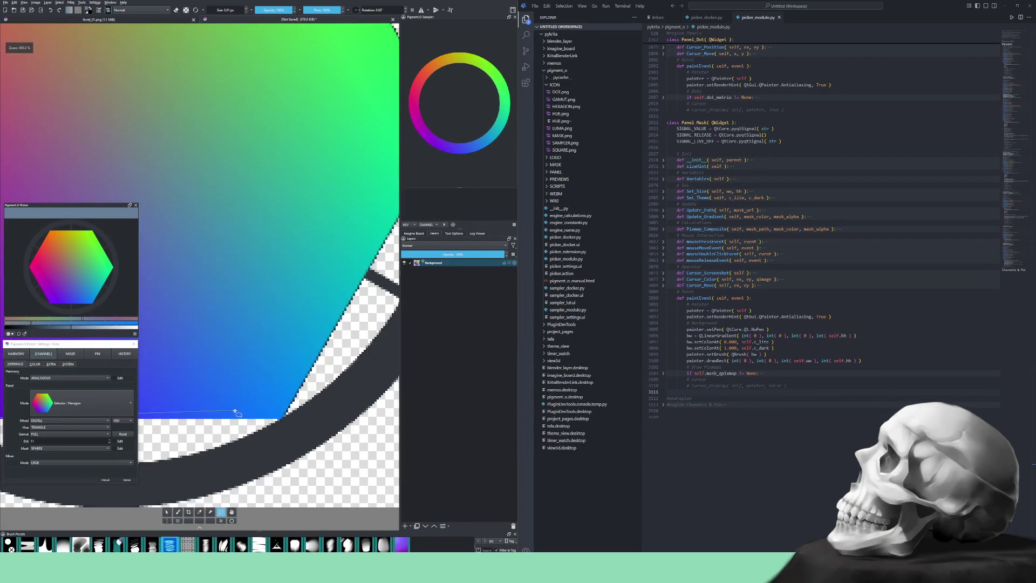
scroll(330, 428, "up", 2)
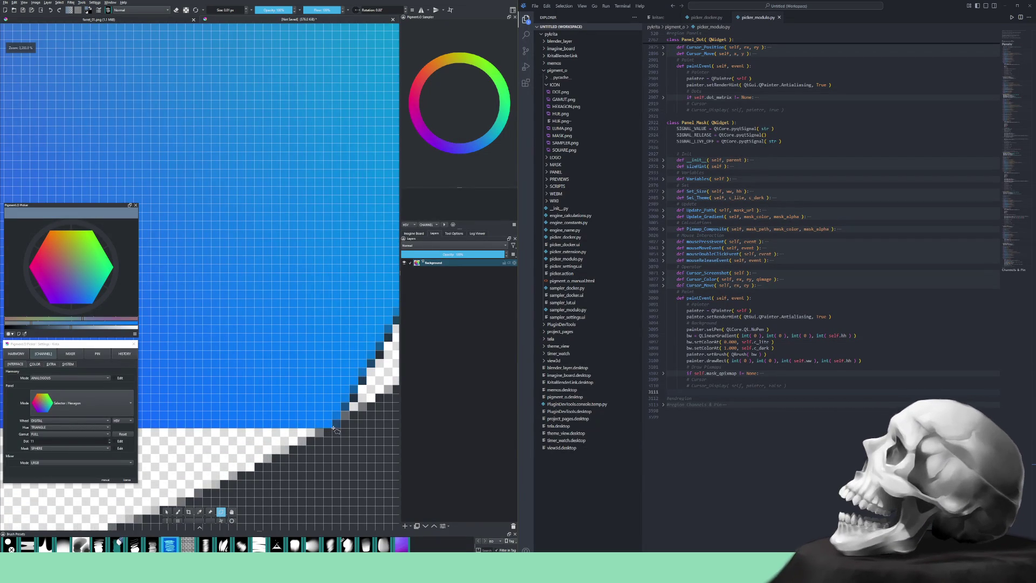
scroll(324, 416, "down", 3)
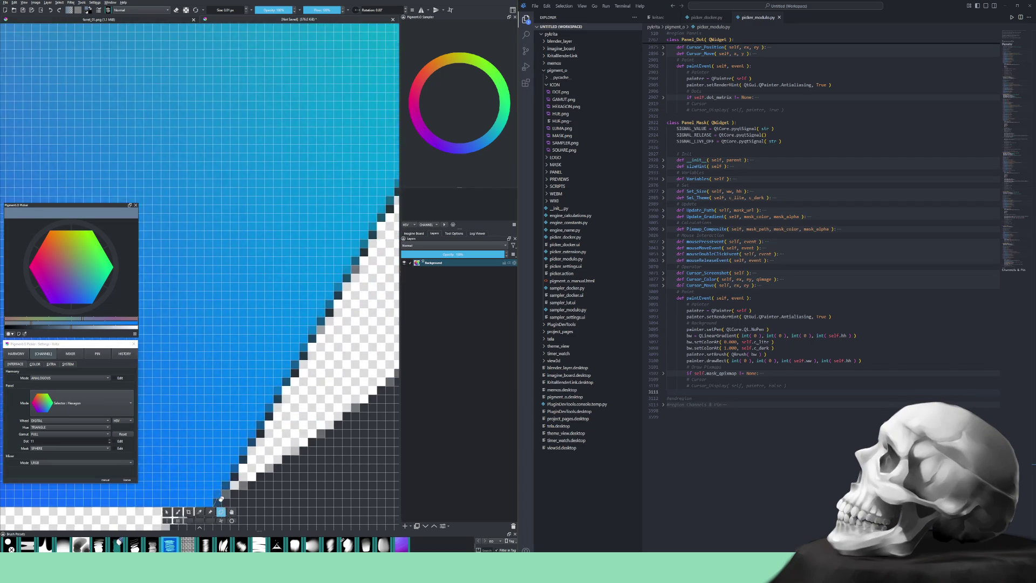
scroll(304, 398, "down", 2)
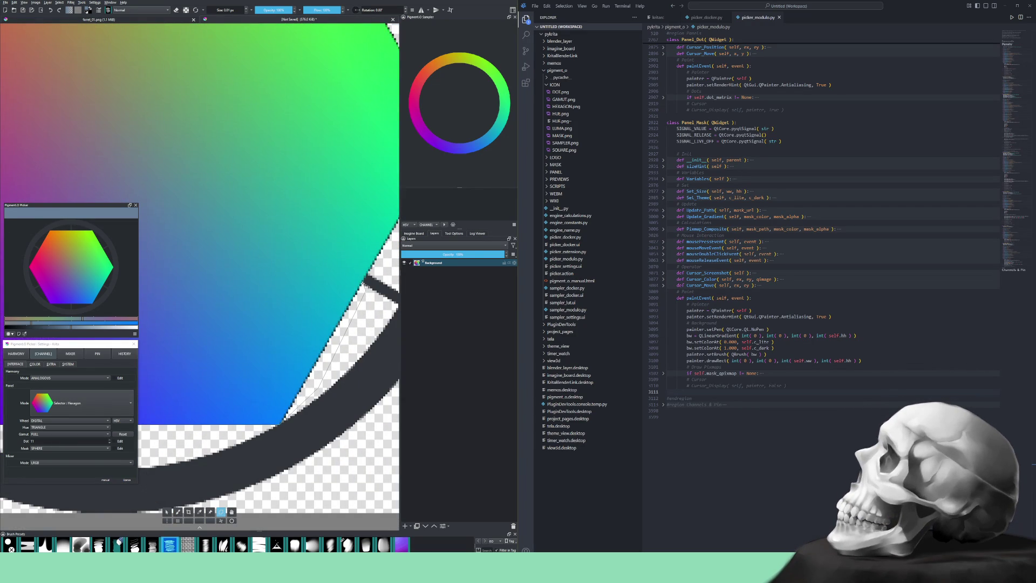
scroll(355, 288, "up", 4)
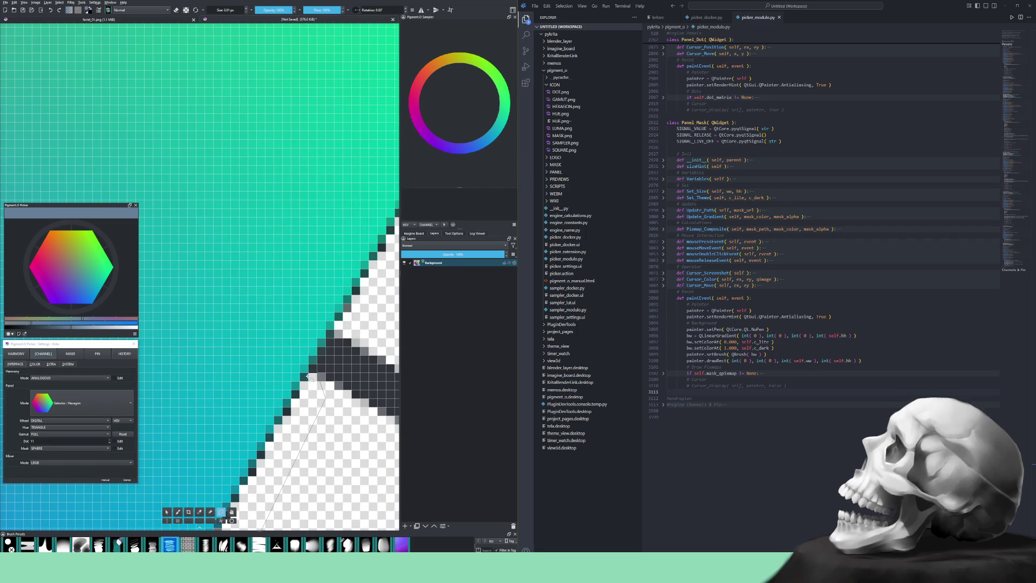
- Add selection points along the lower edge, the tip and the green edge
left_click(311, 371)
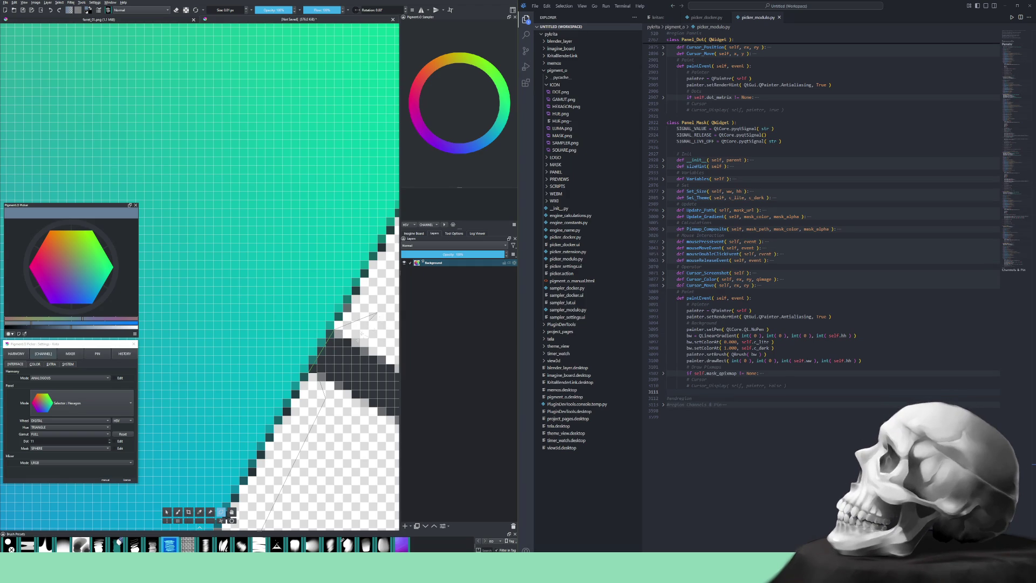
scroll(363, 319, "down", 5)
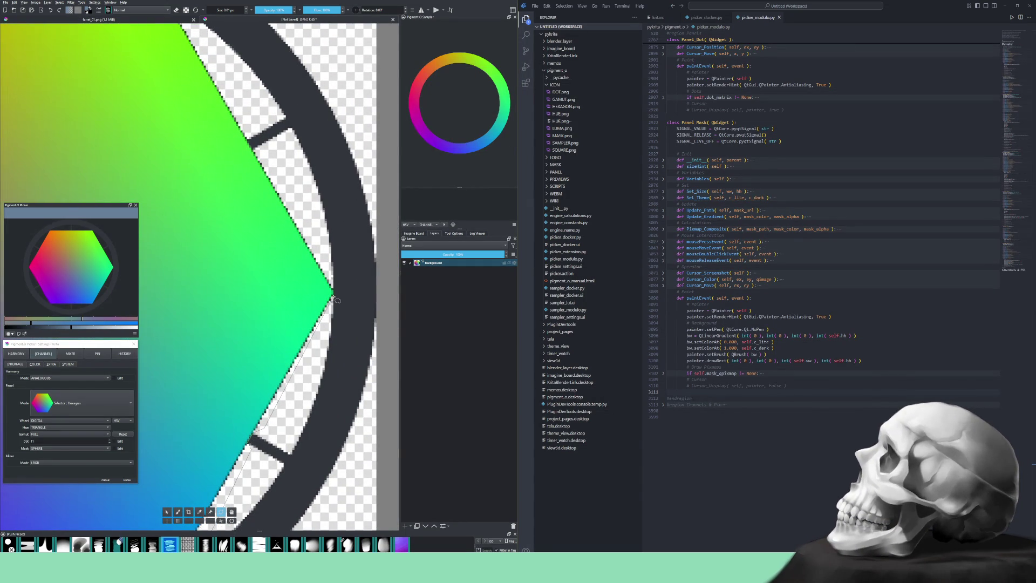
scroll(334, 298, "up", 5)
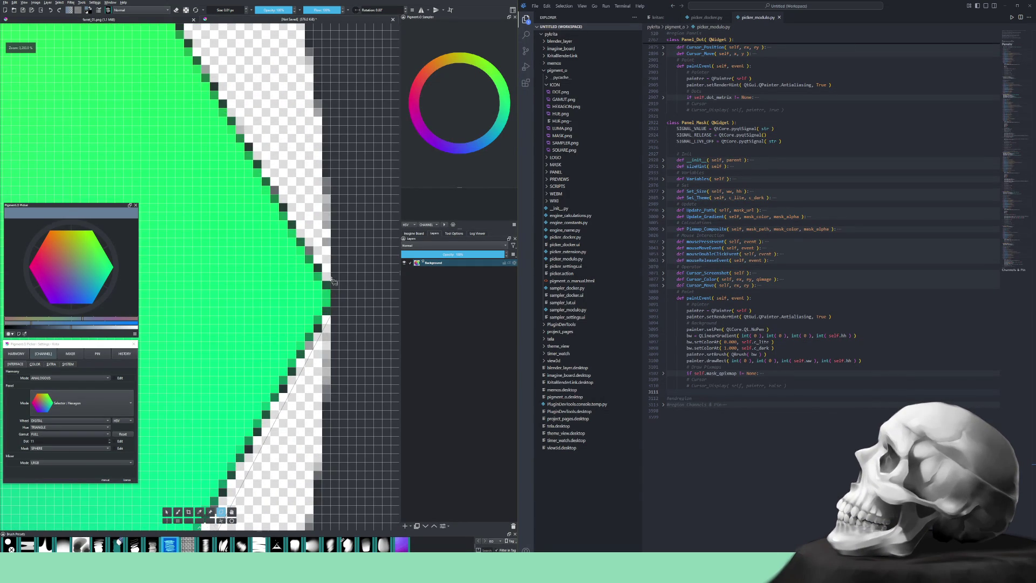
left_click(331, 277)
scroll(240, 156, "down", 4)
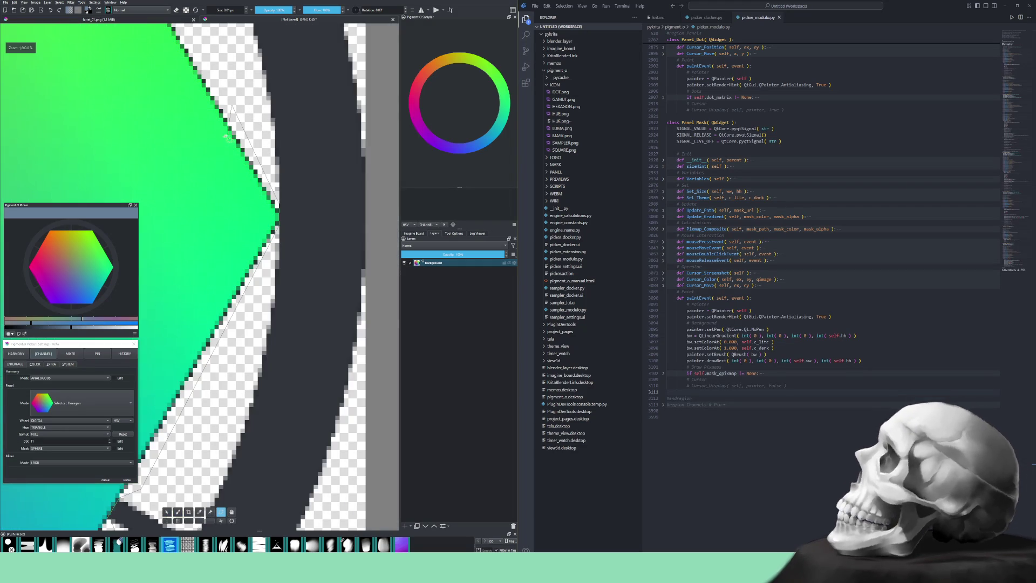
scroll(296, 305, "up", 3)
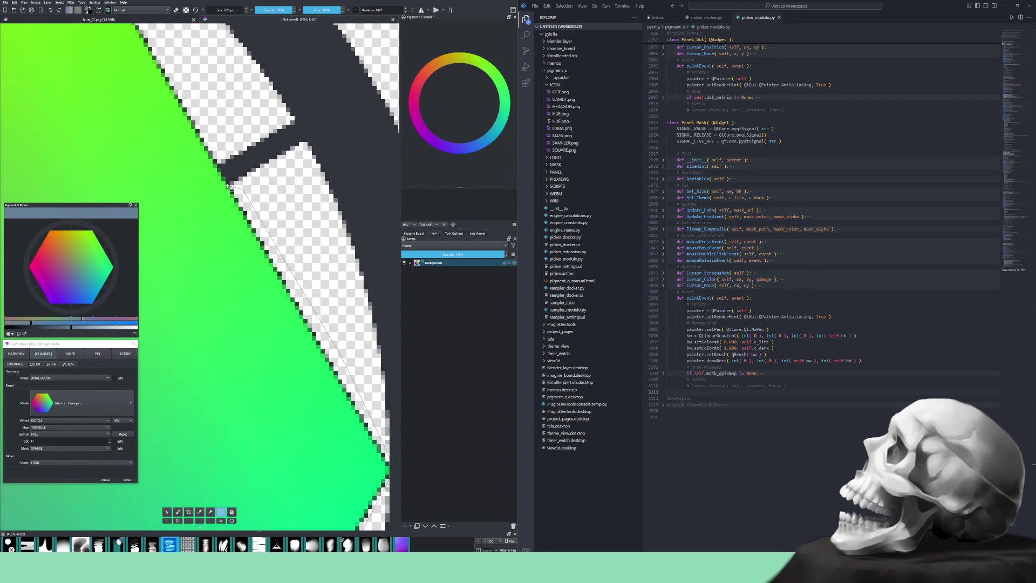
left_click(216, 161)
left_click(221, 139)
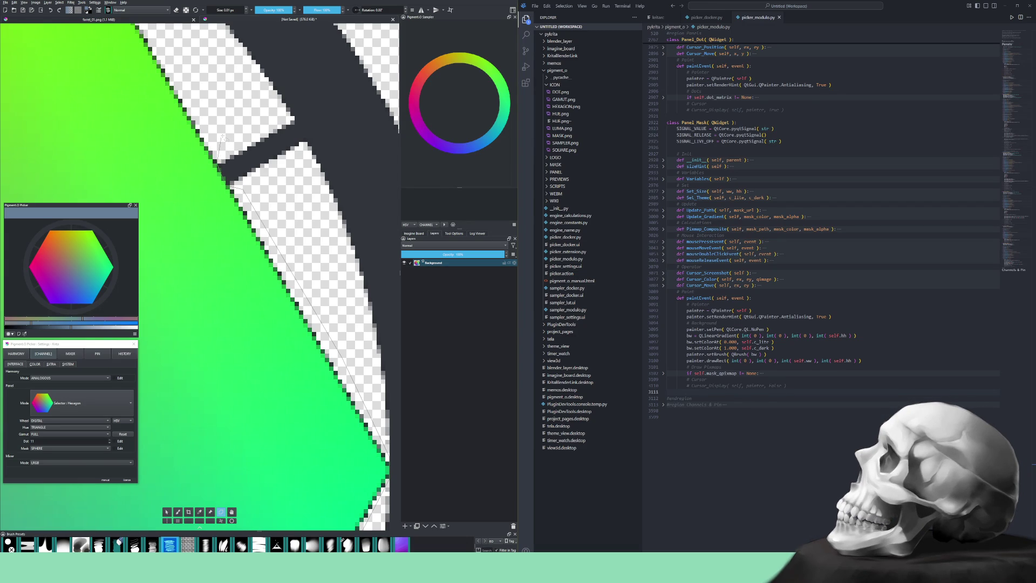
mouse_move(182, 122)
left_mouse_down()
mouse_move(274, 259)
mouse_move(254, 248)
mouse_move(278, 218)
left_mouse_up()
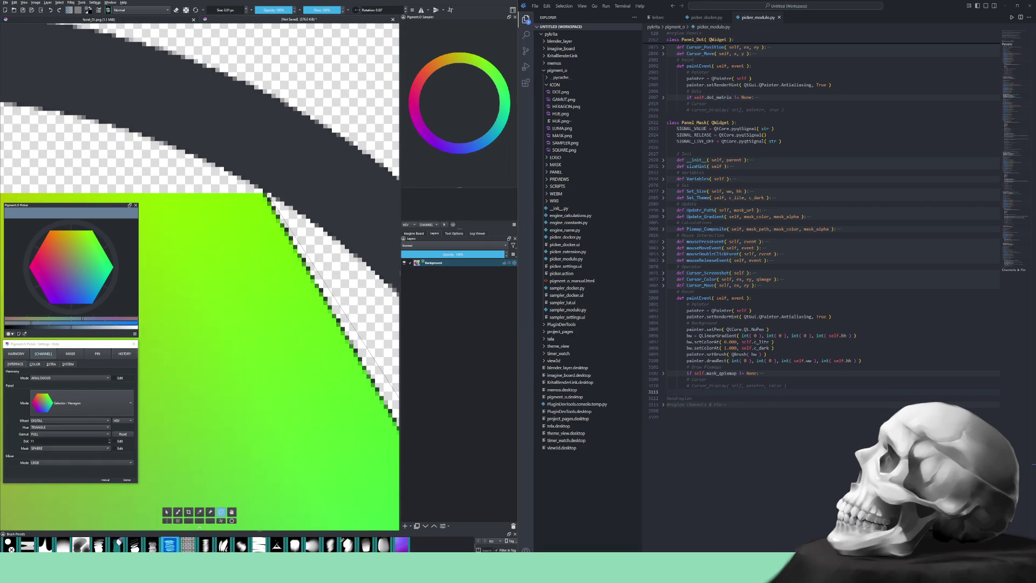
left_click(268, 194)
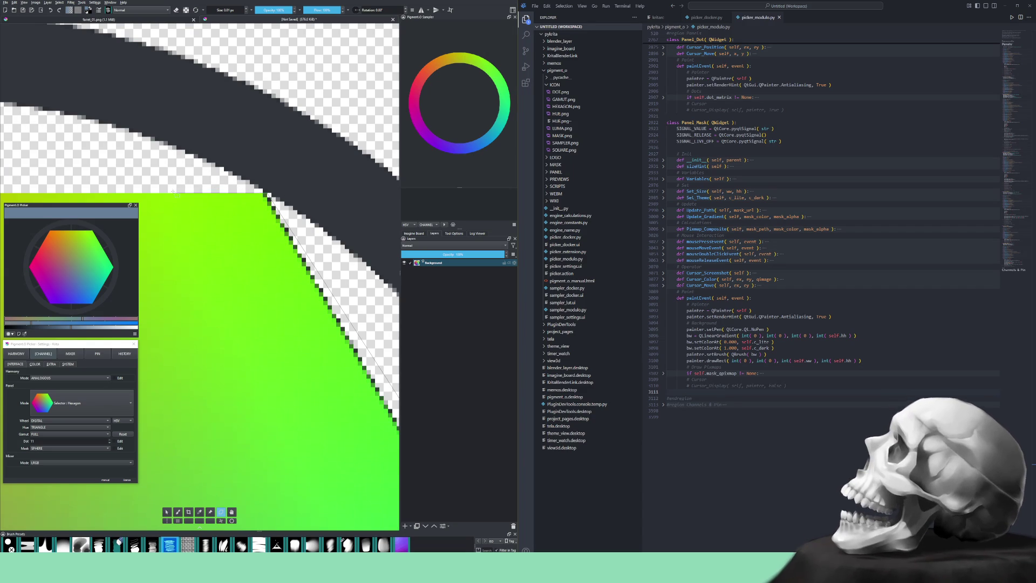
- Add points along the red edge, close the outline at the triangle's left corner, and zoom out
scroll(167, 179, "down", 3)
scroll(164, 177, "down", 2)
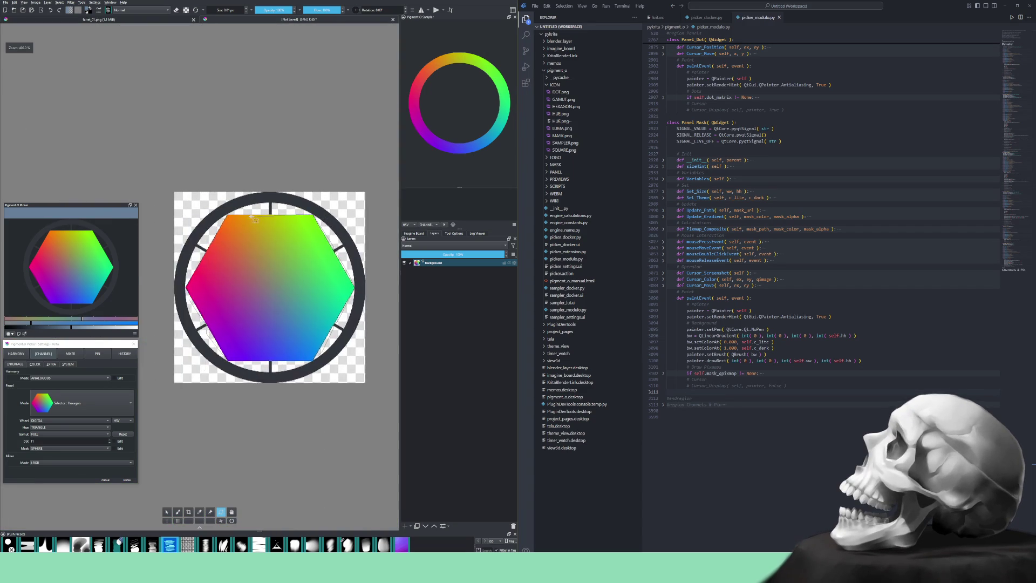
scroll(201, 214, "up", 5)
scroll(201, 215, "up", 2)
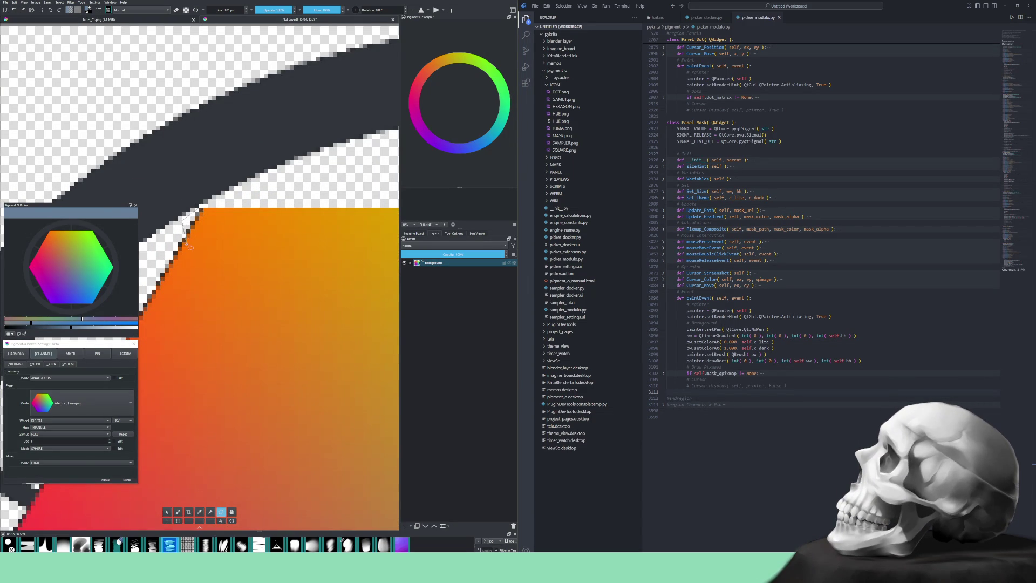
scroll(187, 224, "down", 2)
scroll(214, 281, "up", 2)
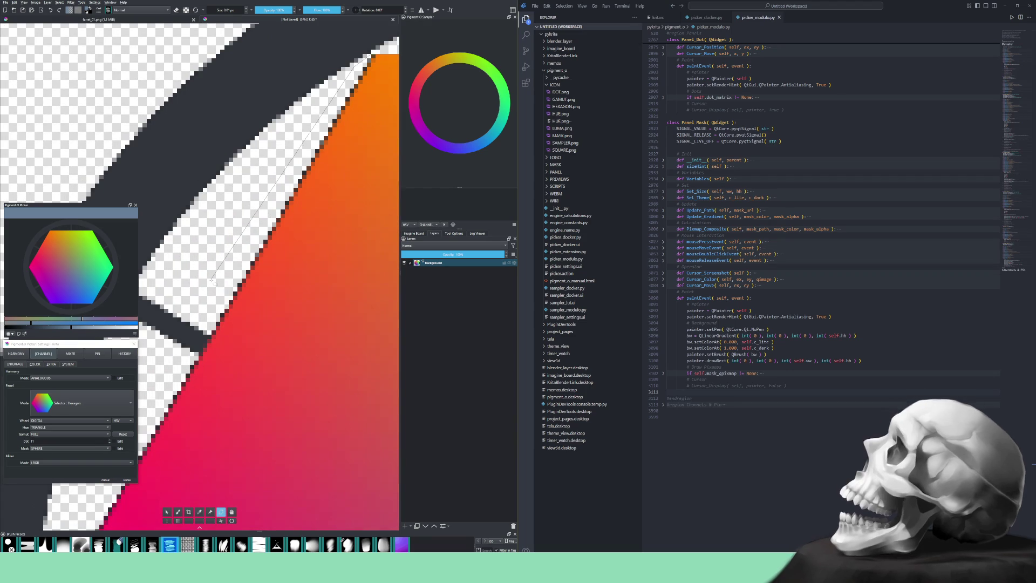
scroll(216, 282, "down", 2)
scroll(220, 283, "up", 5)
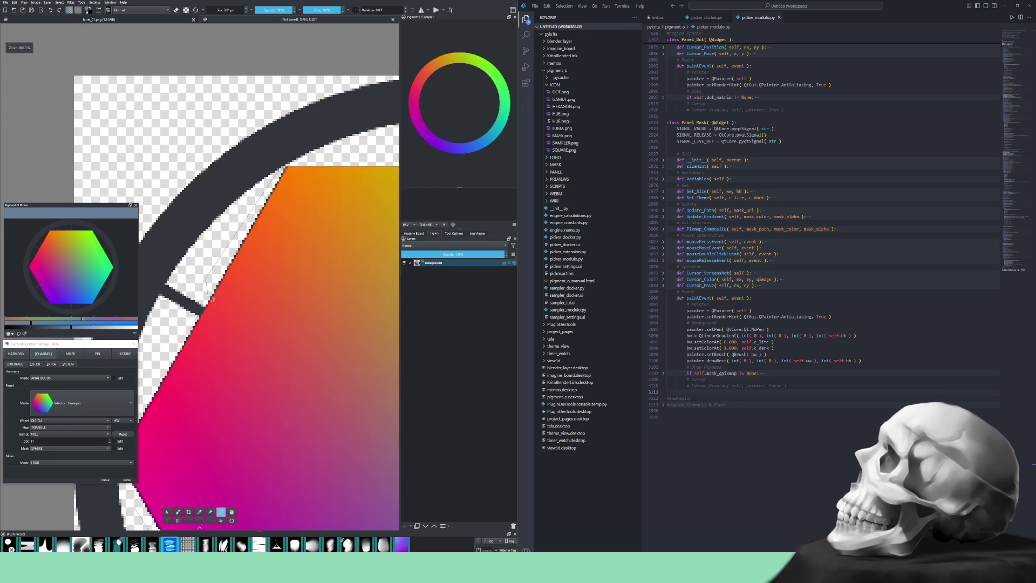
scroll(281, 240, "down", 2)
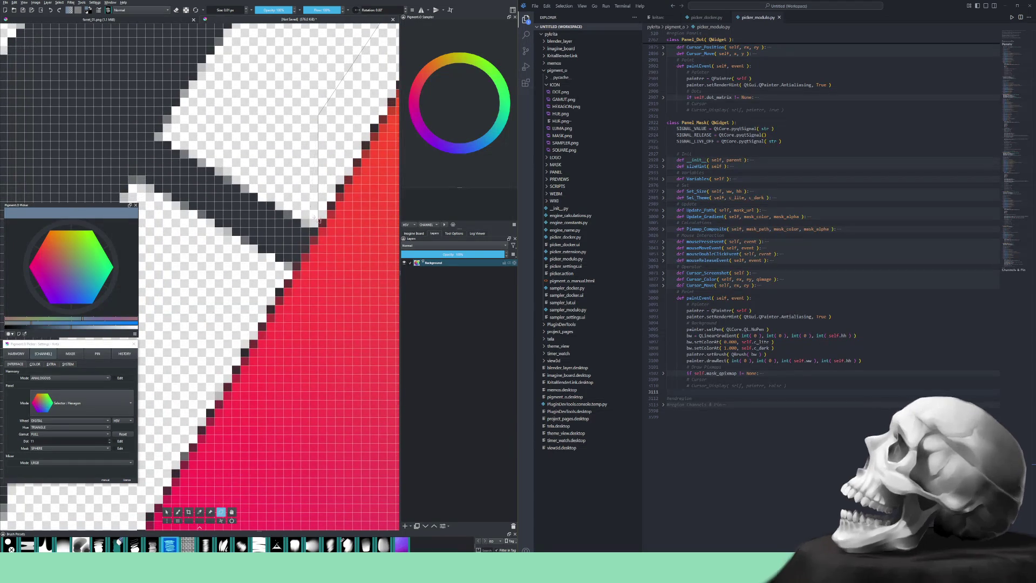
left_click(317, 231)
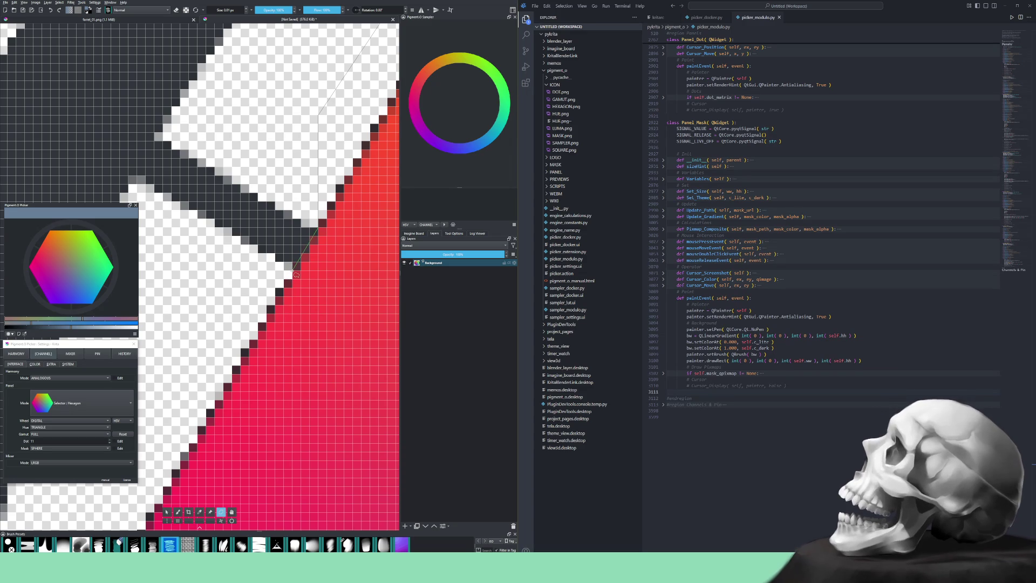
left_click_drag(291, 275, 363, 143)
scroll(362, 143, "down", 3)
scroll(247, 363, "down", 2)
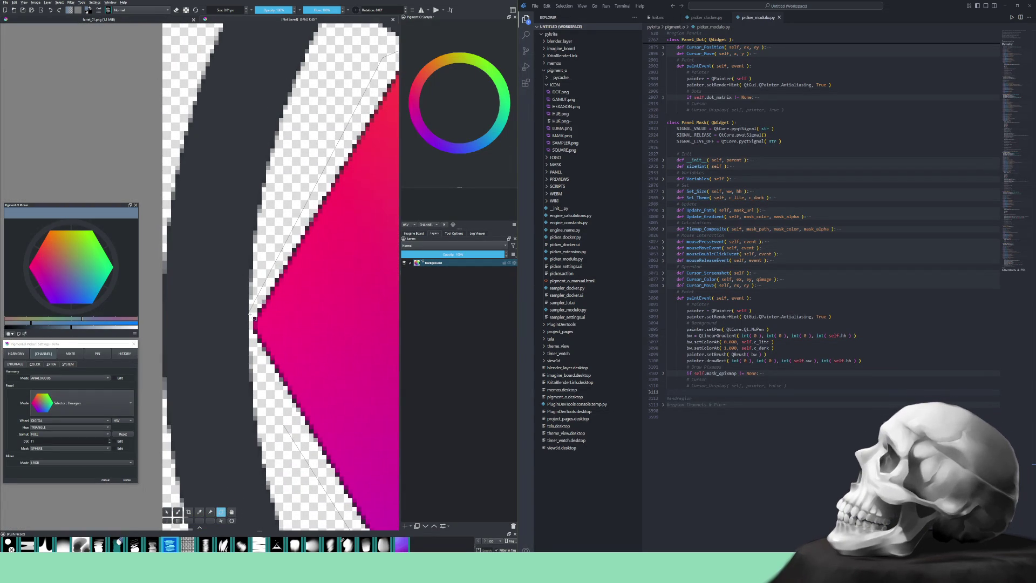
left_click(249, 340)
scroll(283, 425, "down", 10)
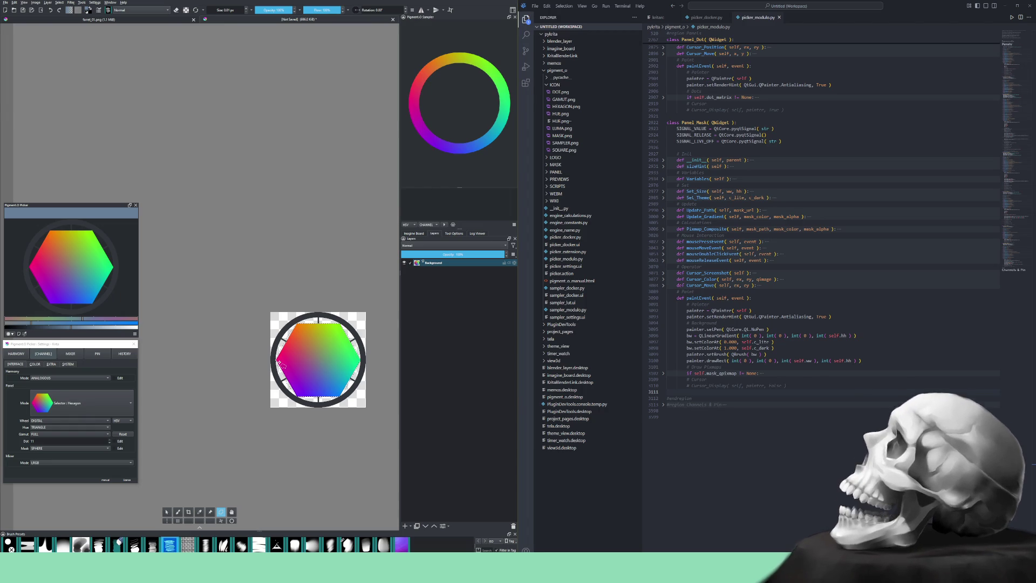
- Zoom in and pick the Freehand Brush with a different brush preset for edge cleanup
scroll(276, 394, "up", 2)
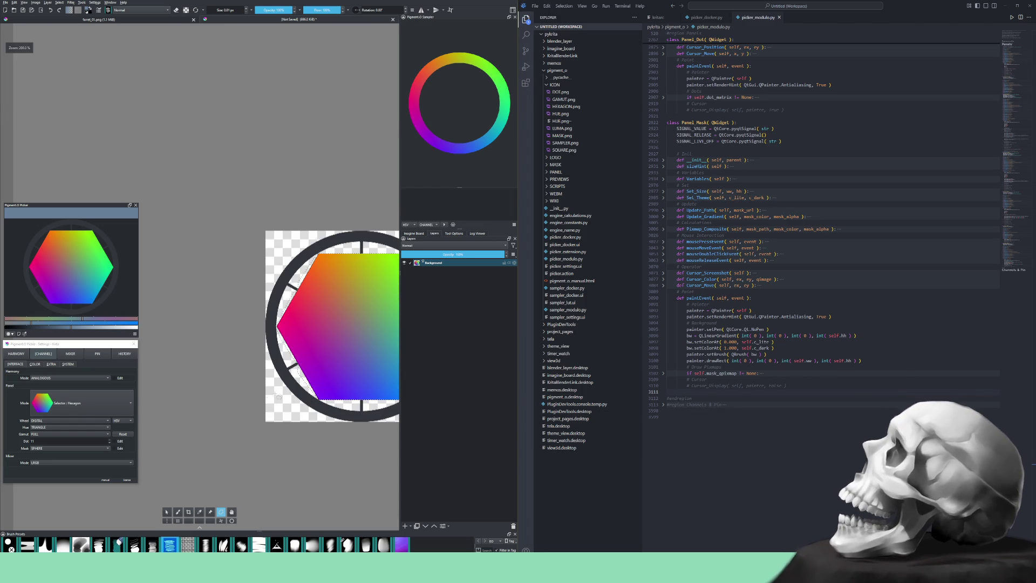
left_click(179, 512)
scroll(320, 387, "up", 4)
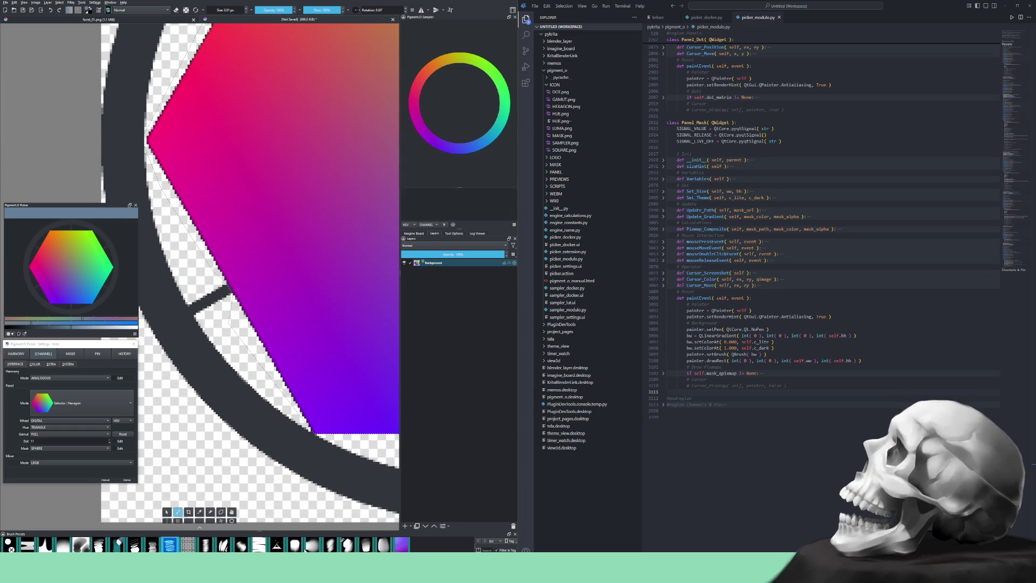
left_click(345, 545)
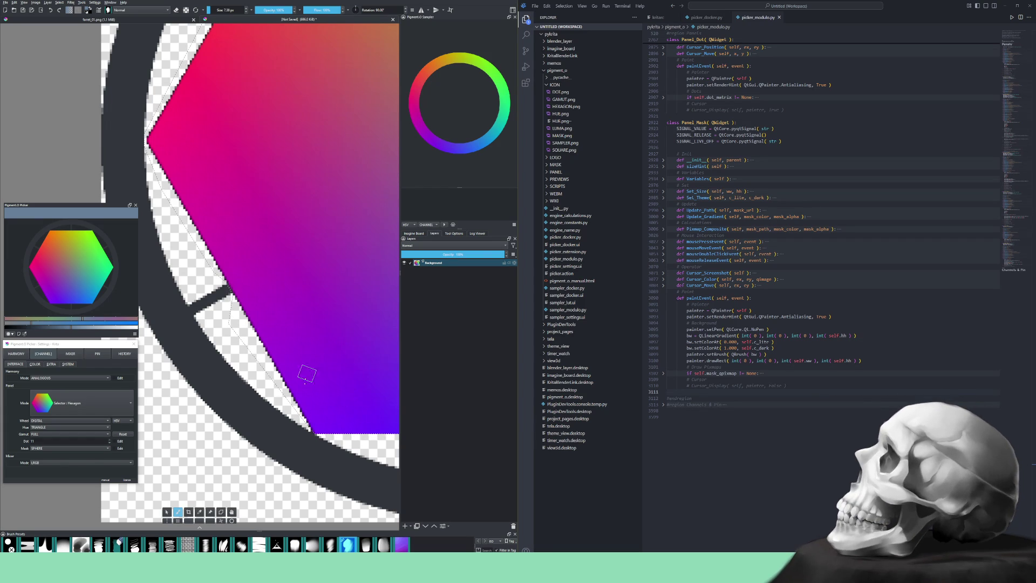
- Rotate the canvas level, zoom to about 800% and pan along the lower ring edge
scroll(311, 391, "down", 2)
mouse_move(302, 424)
left_mouse_down()
mouse_move(361, 389)
mouse_move(335, 419)
left_mouse_up()
scroll(368, 392, "up", 2)
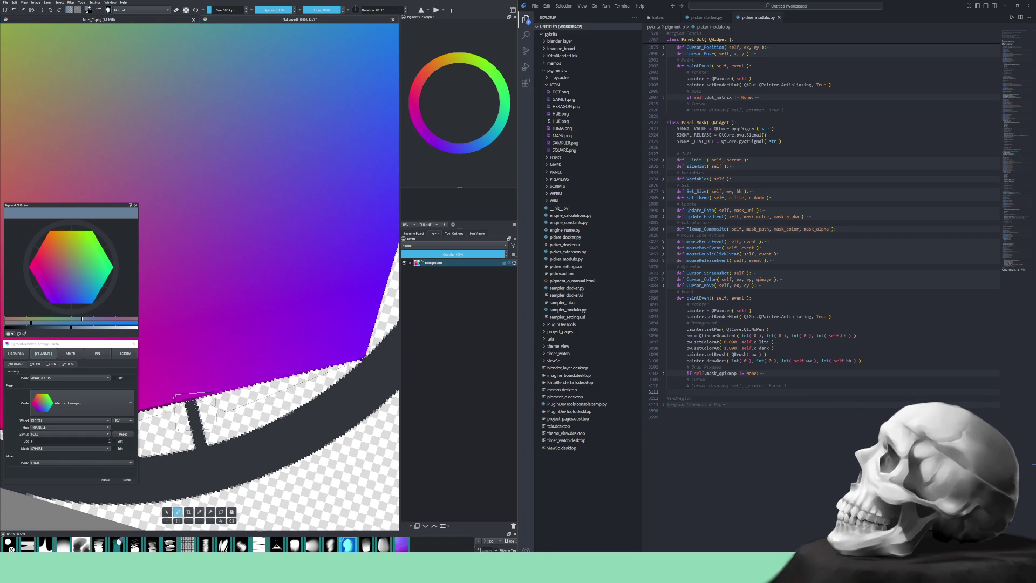
mouse_move(242, 378)
left_mouse_down()
mouse_move(264, 425)
mouse_move(345, 440)
left_mouse_up()
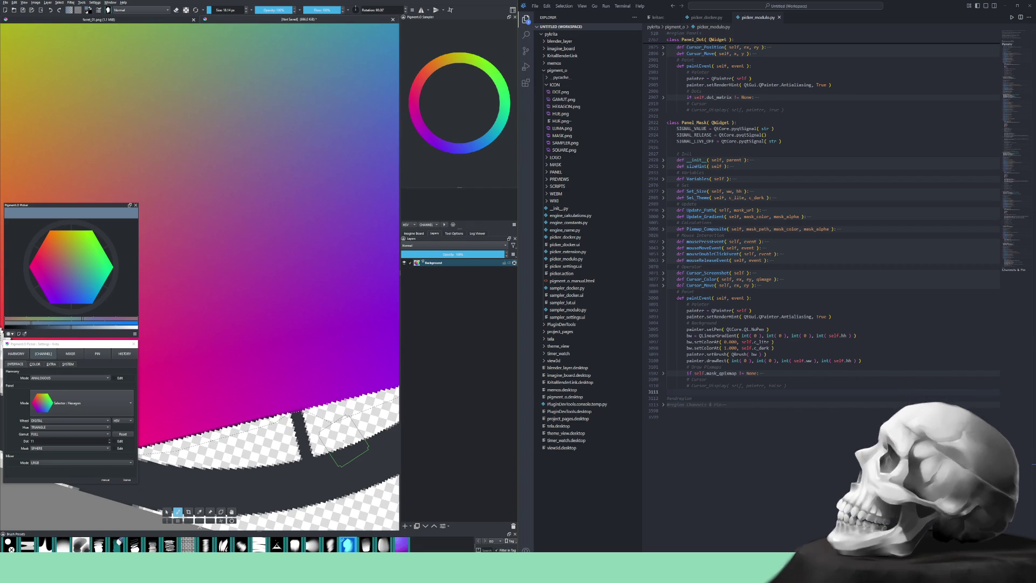
- Rotate the view until the pink gradient edge runs along the screen
left_click_drag(343, 440, 328, 432)
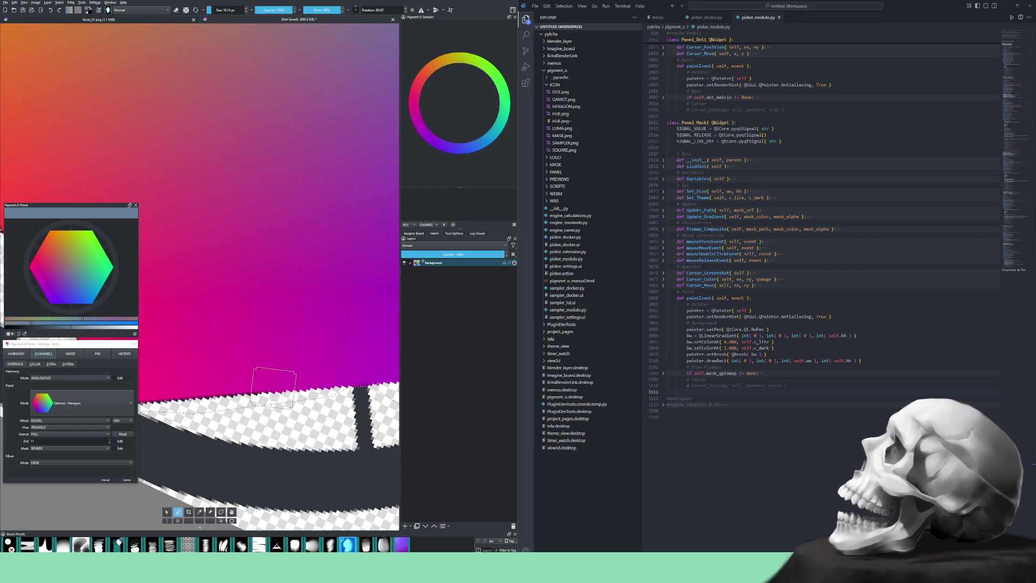
mouse_move(251, 446)
left_mouse_down()
mouse_move(328, 422)
mouse_move(332, 411)
left_mouse_up()
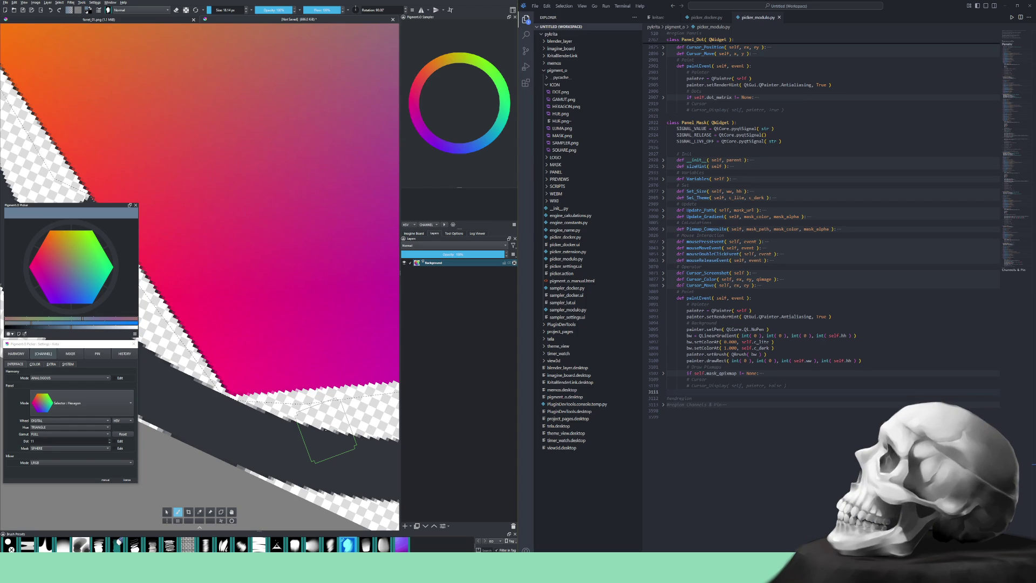
left_click(81, 403)
- Try the Mixer : Mask gold sphere, then set Panel Mode back to Selector : Hexagon
left_click(78, 468)
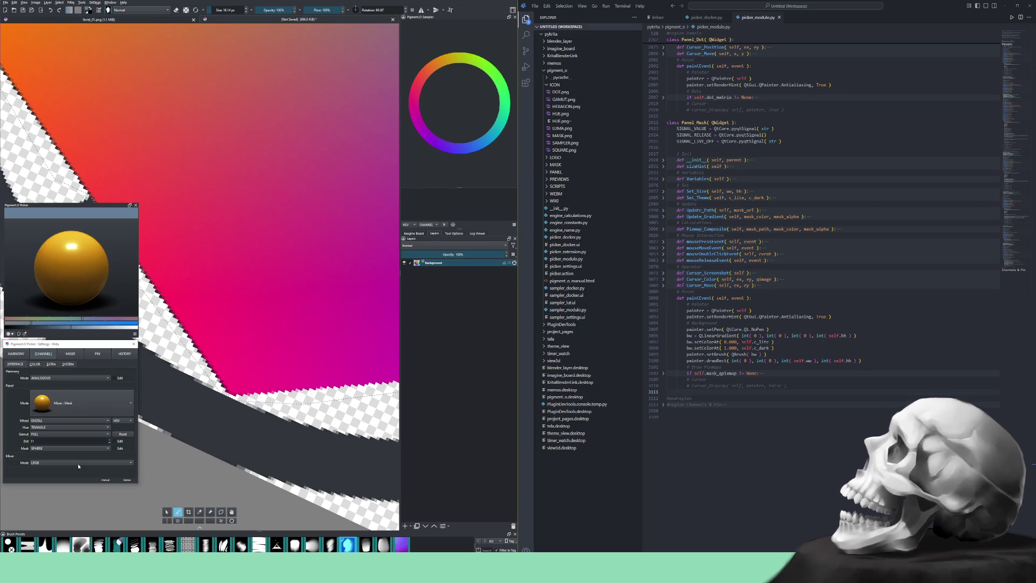
left_click(72, 272)
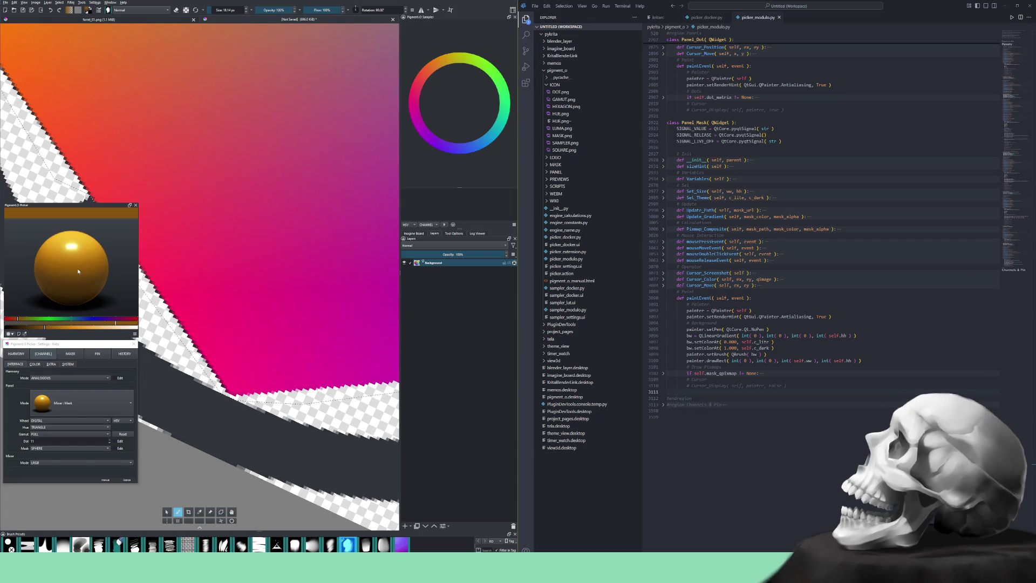
left_click(77, 410)
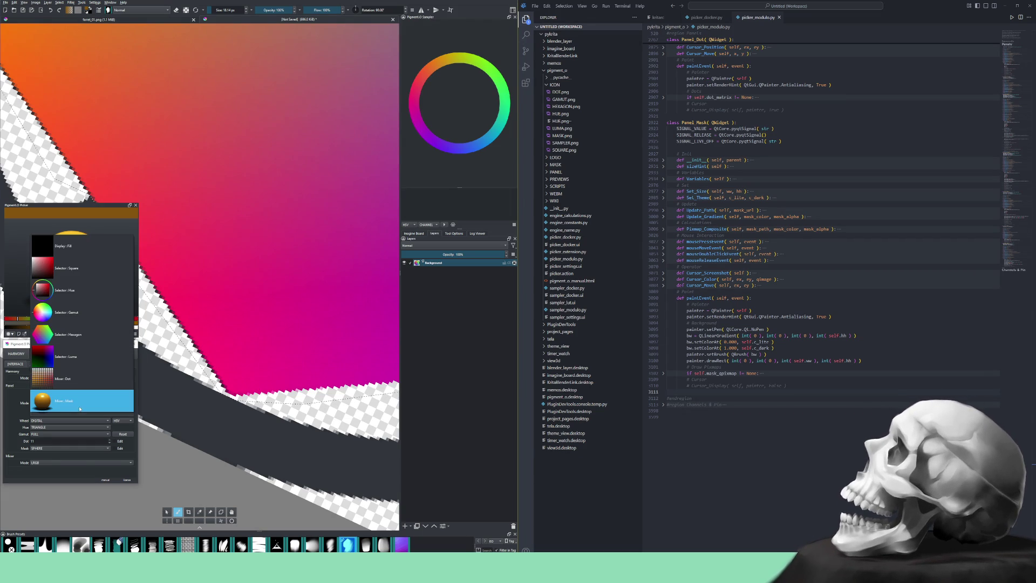
left_click(76, 335)
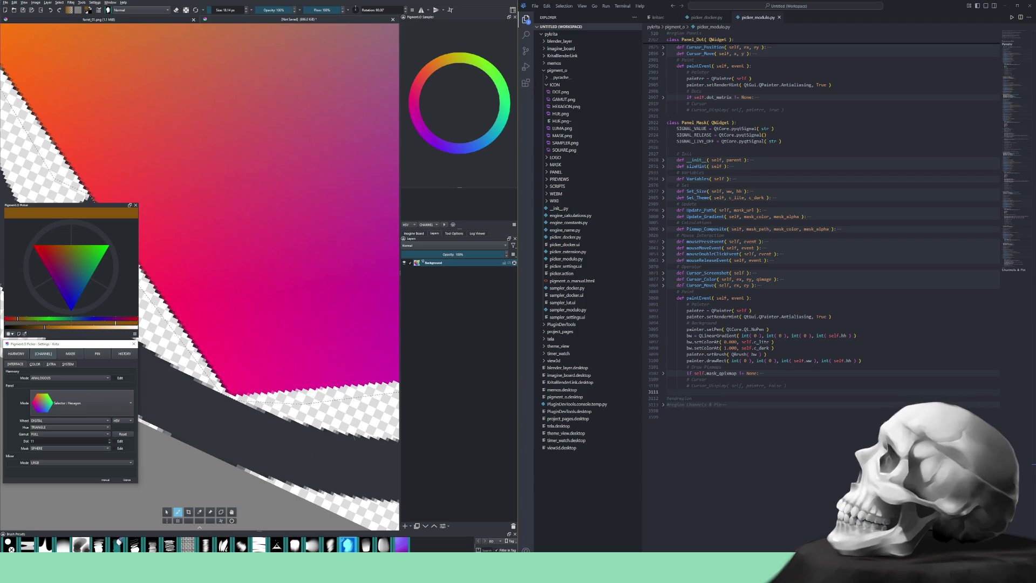
key("ctrl+z")
- Zoom in and rotate the view to level another stretch of the lower edge
left_click_drag(260, 406, 327, 402)
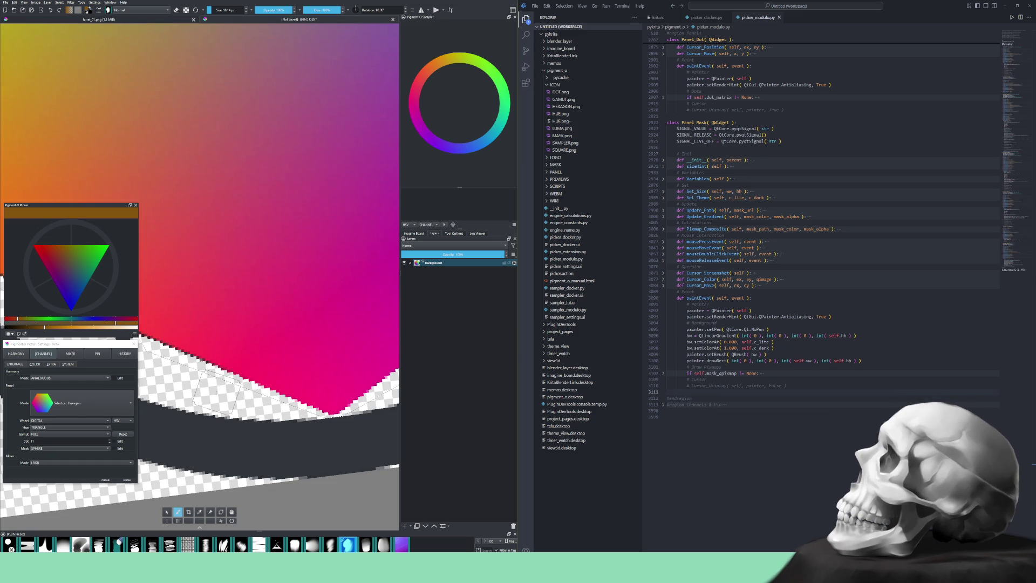
left_click_drag(224, 377, 250, 410)
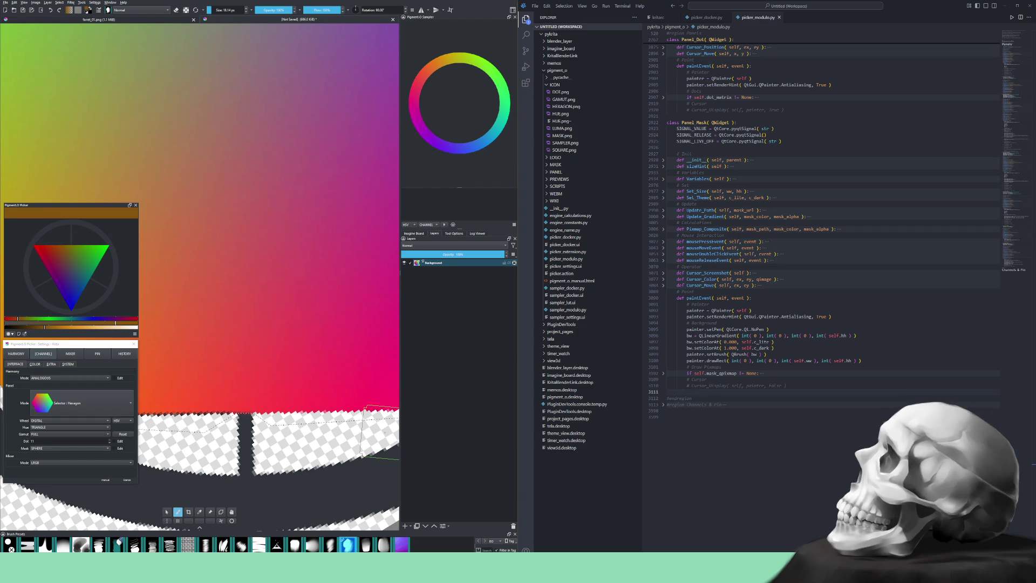
- Adjust the zoom and move the view onto the hexagon's yellow-green left edge
scroll(274, 416, "up", 2)
scroll(277, 423, "down", 3)
scroll(350, 402, "up", 2)
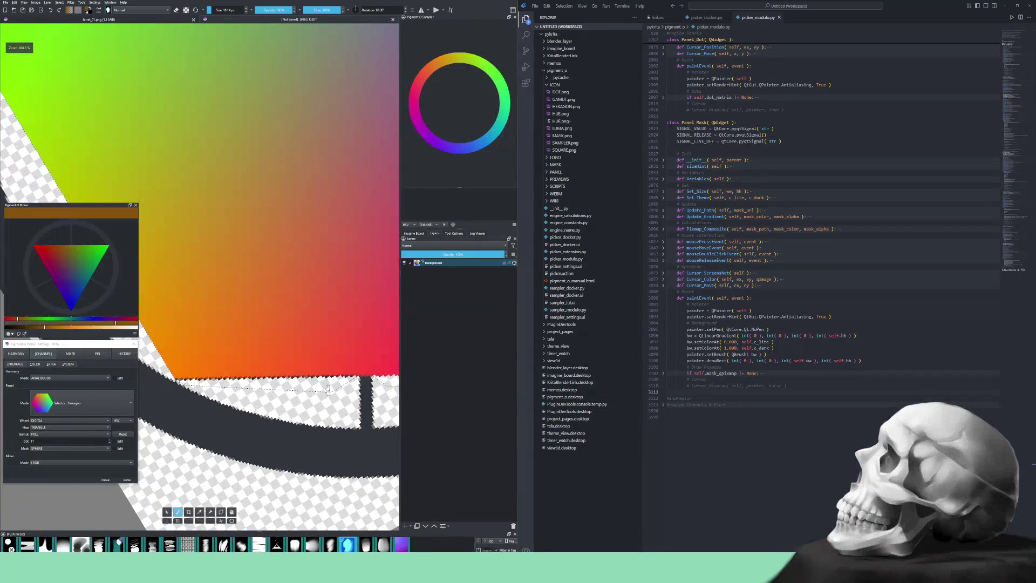
scroll(349, 402, "up", 1)
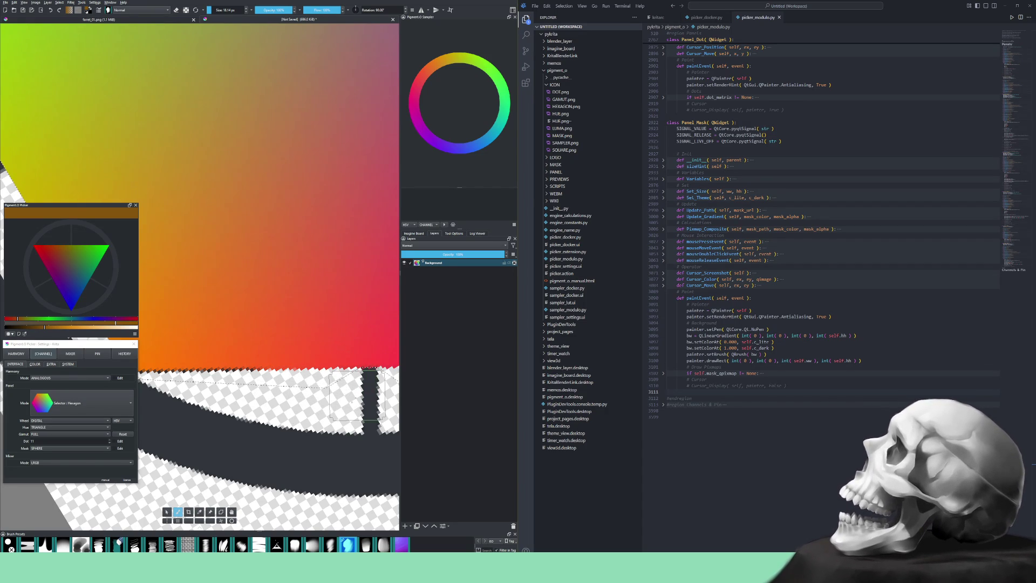
left_click_drag(356, 392, 366, 400)
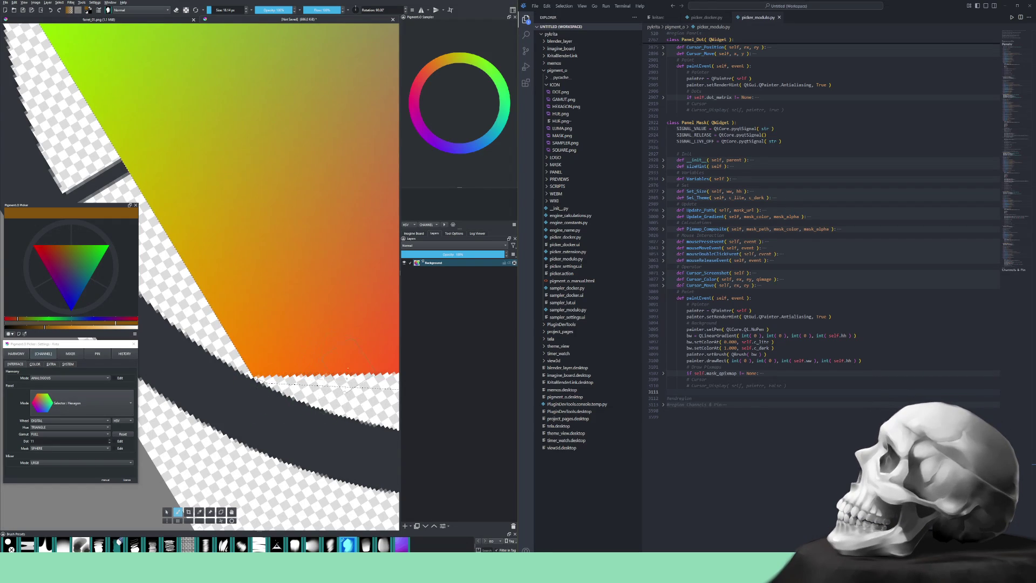
- Rotate and zoom the canvas out until the whole rainbow hexagon and its surrounding ring are visible
left_click_drag(364, 393, 269, 392)
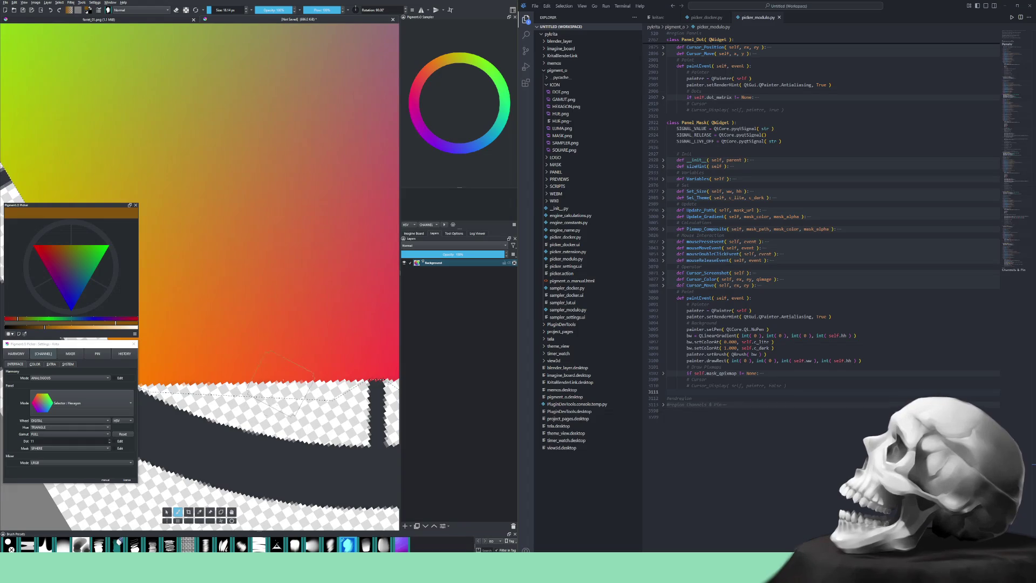
mouse_move(346, 402)
left_mouse_down()
mouse_move(241, 417)
mouse_move(323, 381)
mouse_move(185, 474)
mouse_move(329, 373)
mouse_move(238, 437)
mouse_move(162, 453)
mouse_move(270, 420)
mouse_move(346, 362)
mouse_move(293, 396)
mouse_move(296, 408)
left_mouse_up()
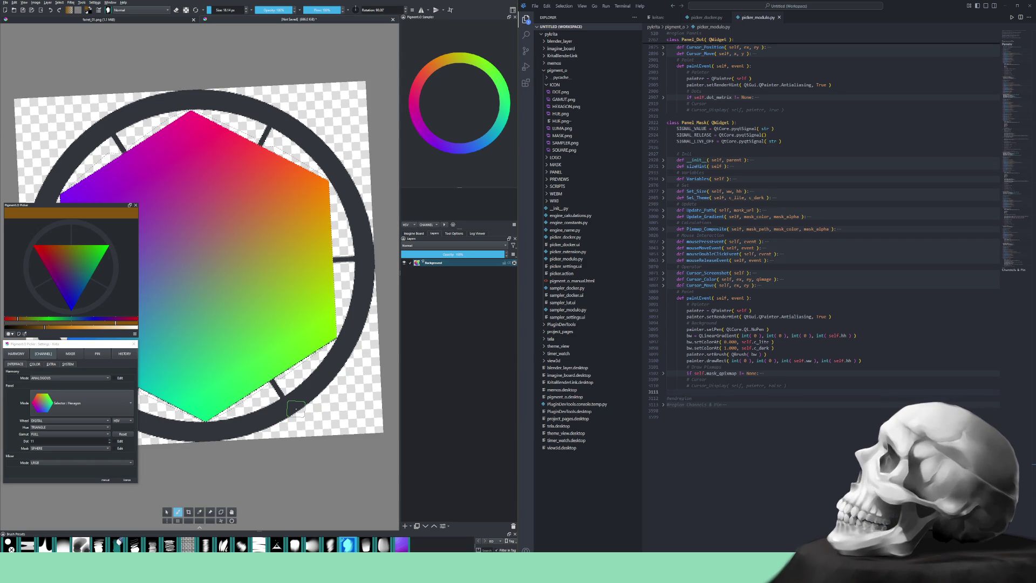
mouse_move(296, 408)
left_mouse_down()
mouse_move(297, 420)
mouse_move(288, 420)
mouse_move(300, 432)
mouse_move(302, 370)
mouse_move(323, 408)
left_mouse_up()
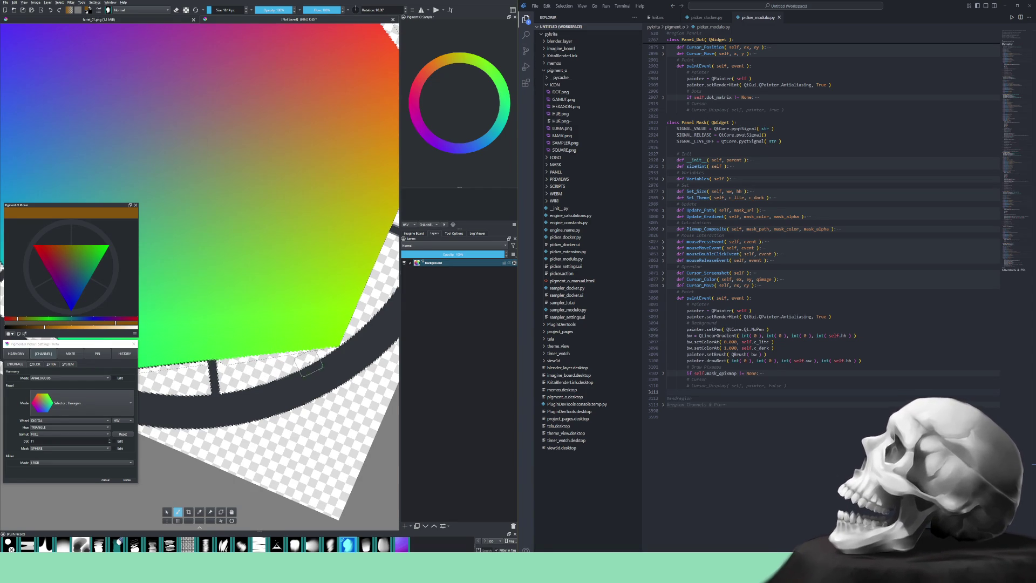
key("6")
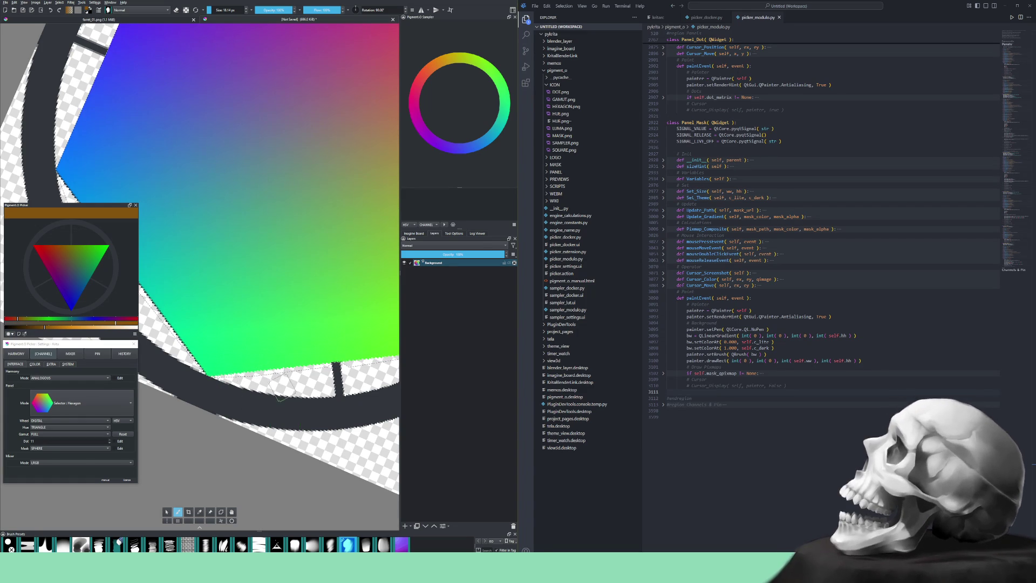
left_click_drag(374, 377, 365, 406)
scroll(354, 331, "down", 3)
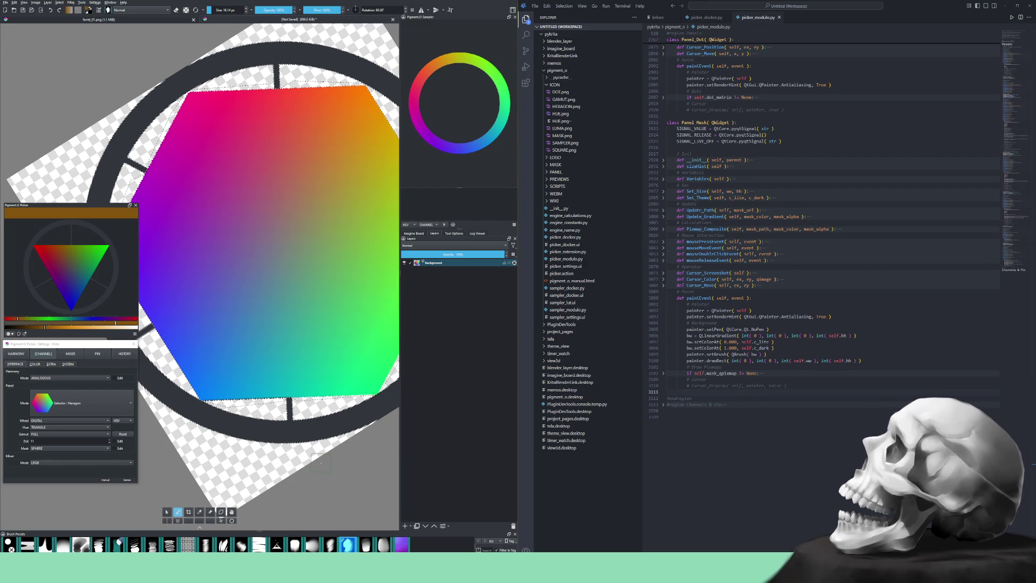
scroll(281, 419, "up", 5)
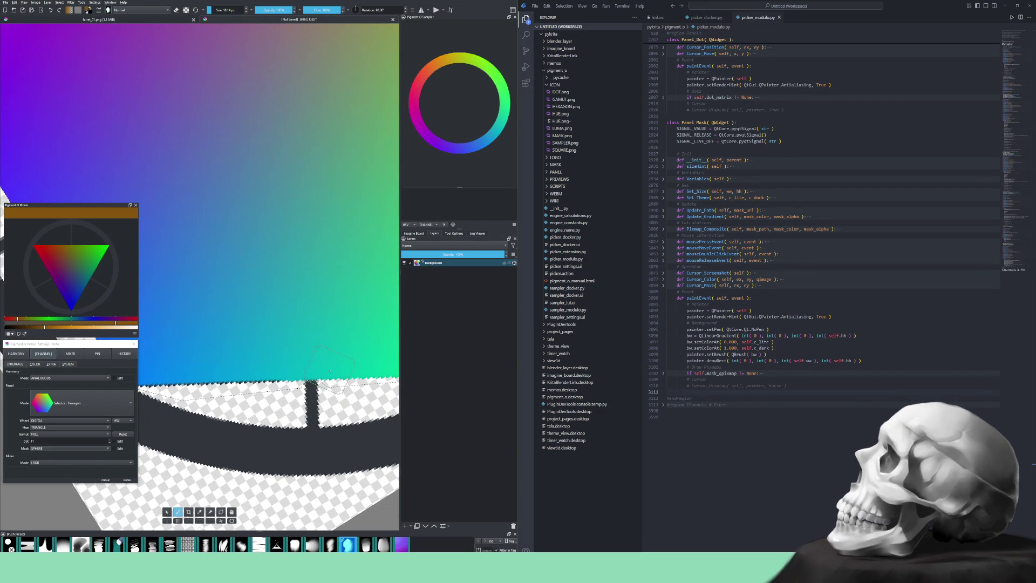
- Zoom in to about 870% and pan along the hexagon's bottom-left edge
left_click_drag(275, 409, 335, 399)
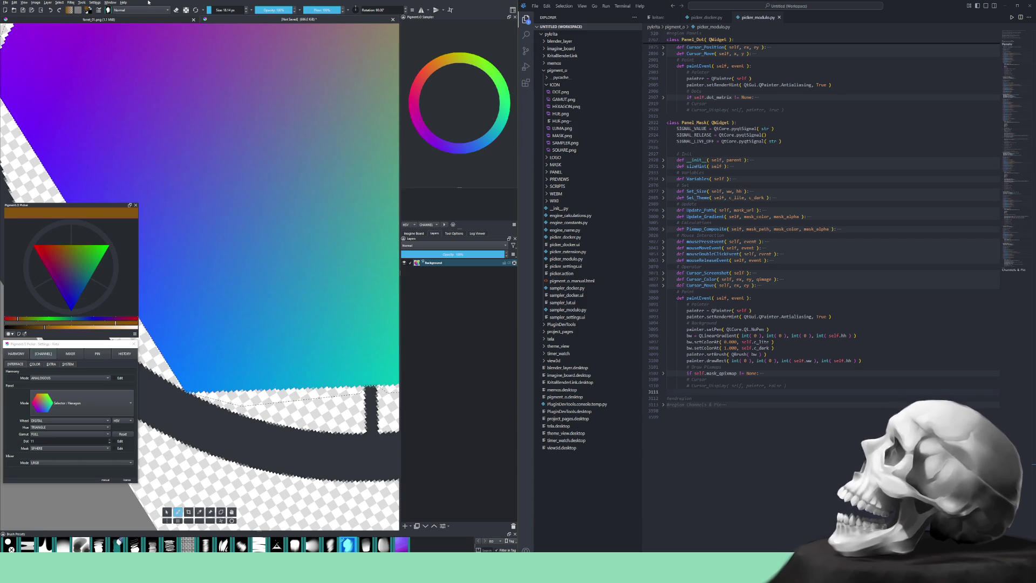
scroll(211, 172, "down", 1)
- Pan to the hexagon's left corner and rotate the view so its bottom edge is level
scroll(219, 209, "down", 1)
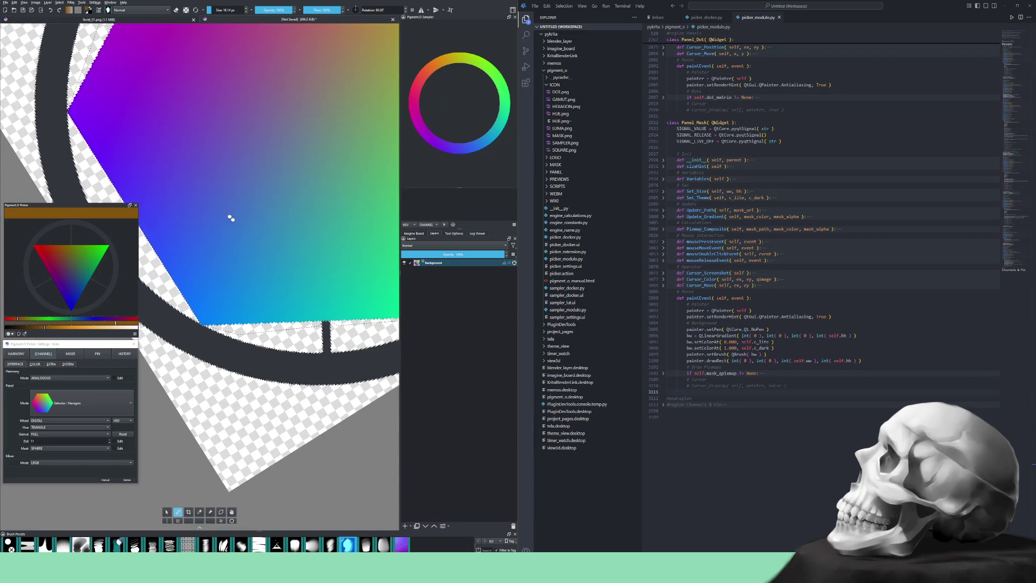
left_click_drag(223, 211, 238, 238)
key("5")
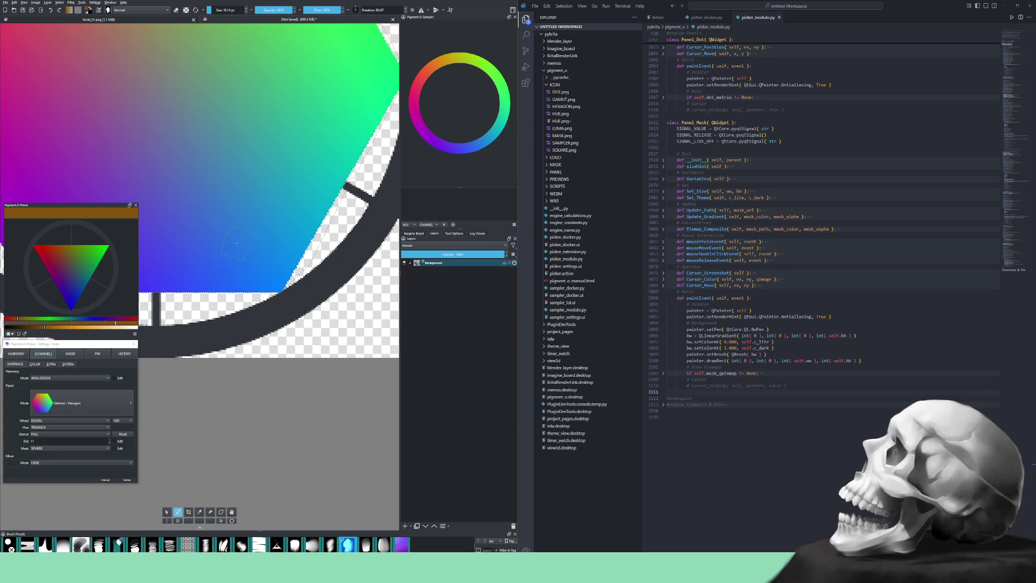
scroll(254, 212, "down", 5)
scroll(282, 261, "up", 5)
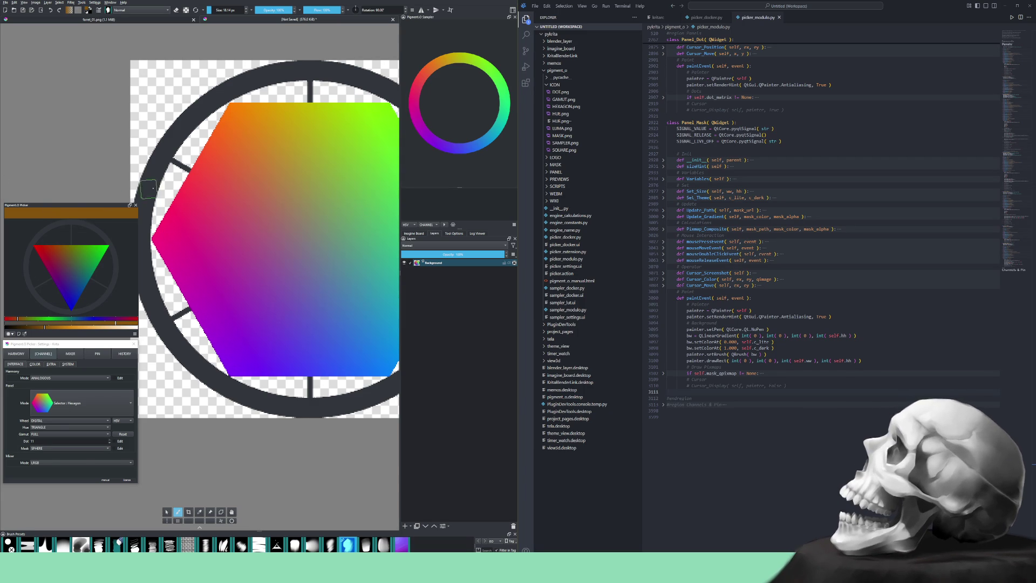
mouse_move(204, 319)
left_mouse_down()
mouse_move(214, 281)
mouse_move(204, 315)
mouse_move(267, 345)
left_mouse_up()
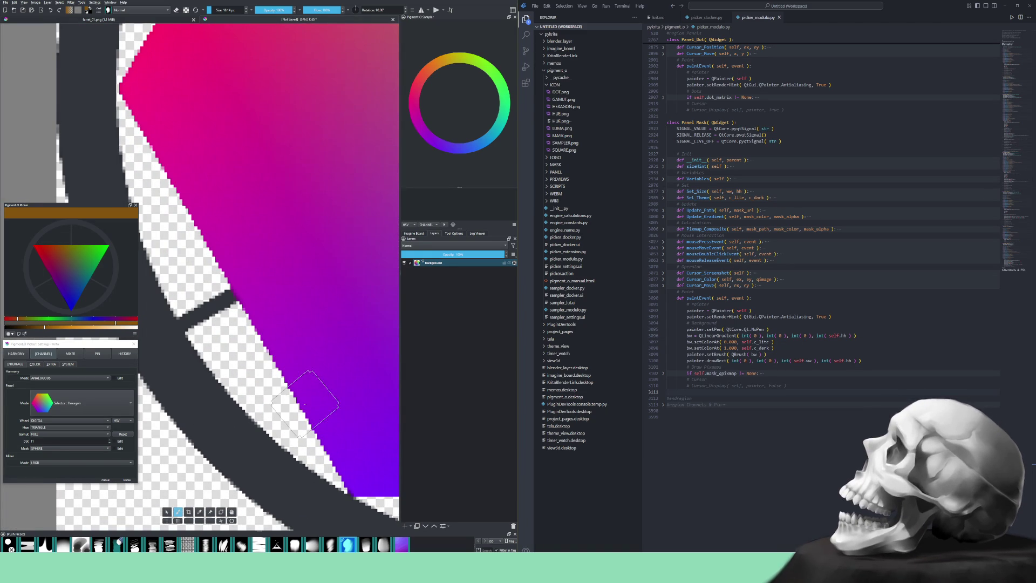
- Brush over the gap along the hexagon's purple edge and zoom in and out to check it
left_click(299, 399)
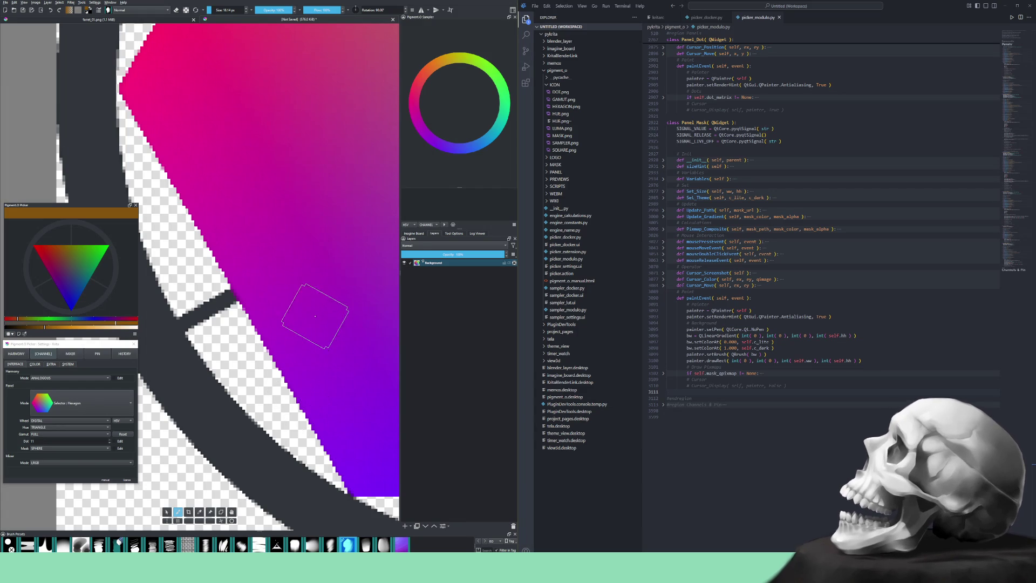
scroll(316, 307, "down", 3)
scroll(281, 407, "up", 5)
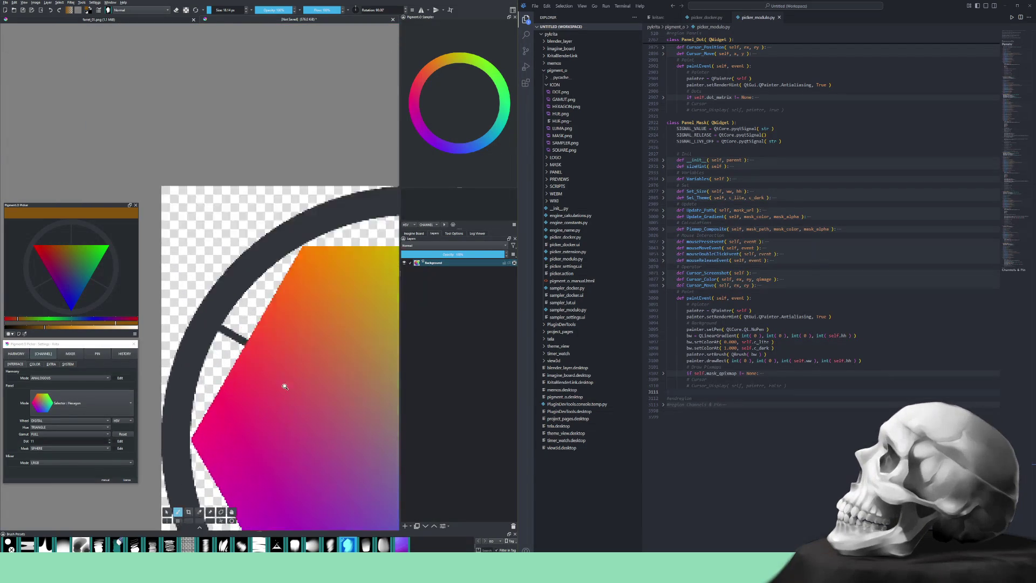
scroll(293, 358, "down", 2)
scroll(290, 348, "up", 1)
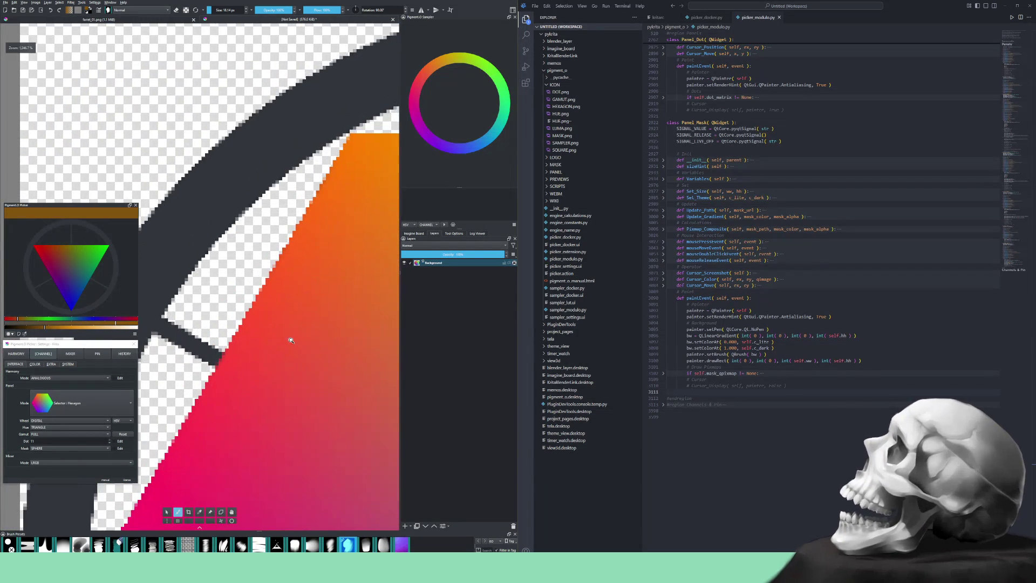
scroll(310, 268, "down", 2)
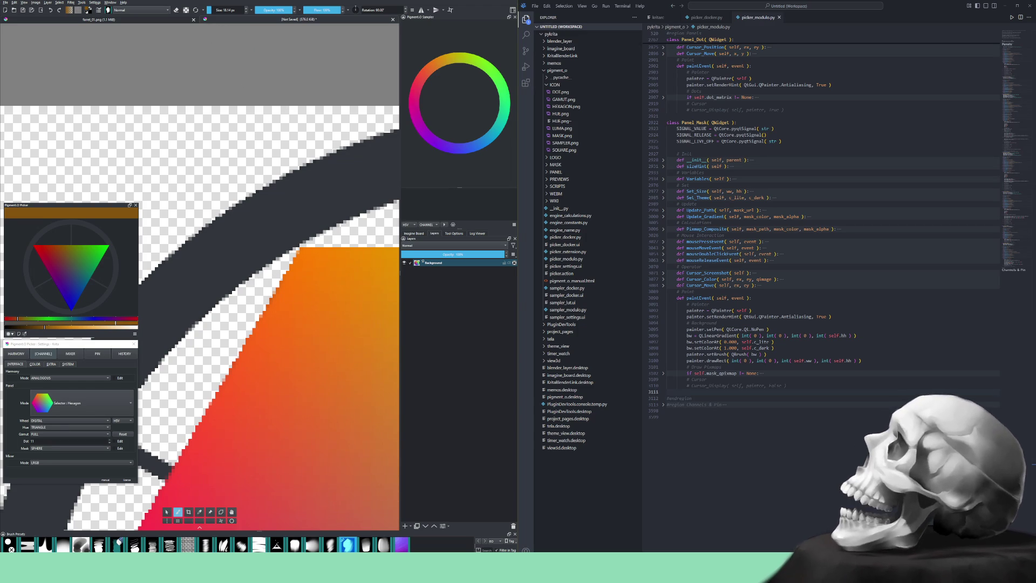
left_click(49, 3)
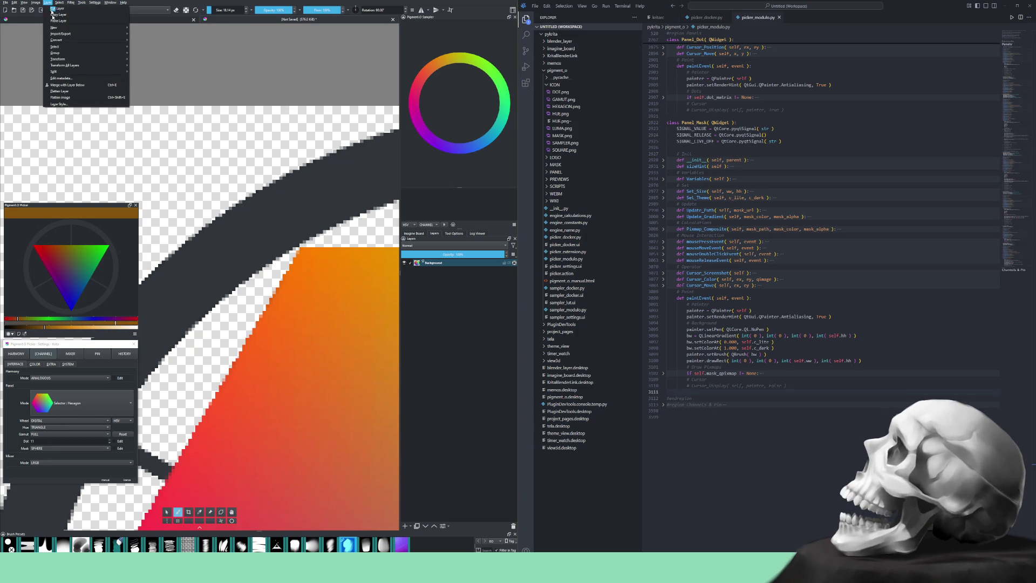
- Resize the image to 300 pixels wide with proportions constrained
mouse_move(35, 2)
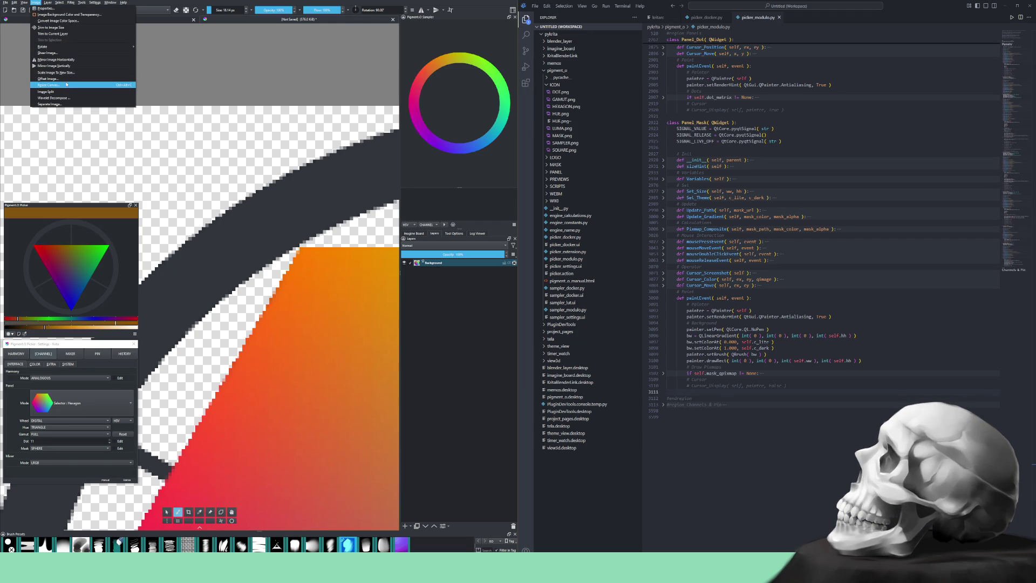
left_click(70, 72)
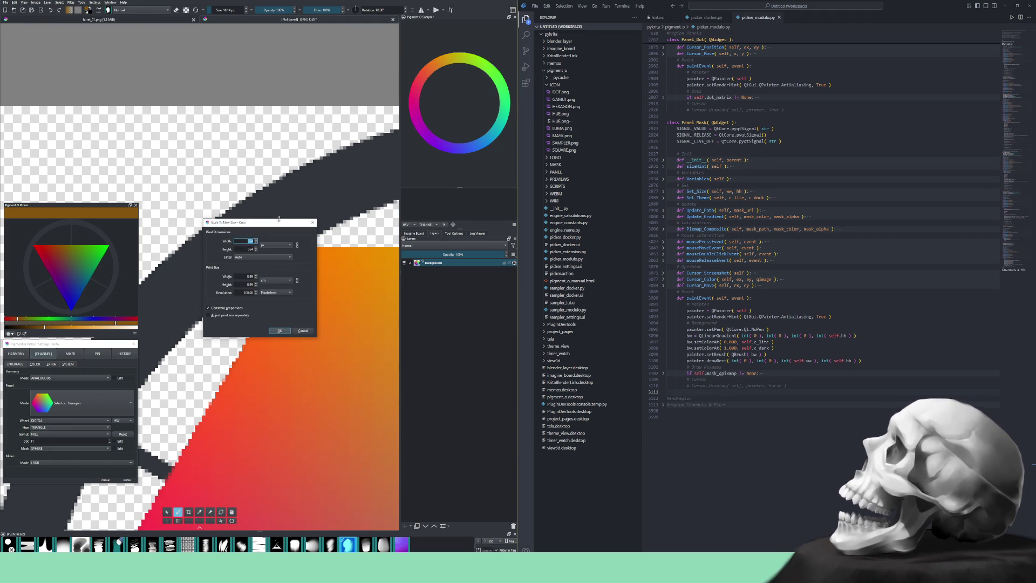
type("300")
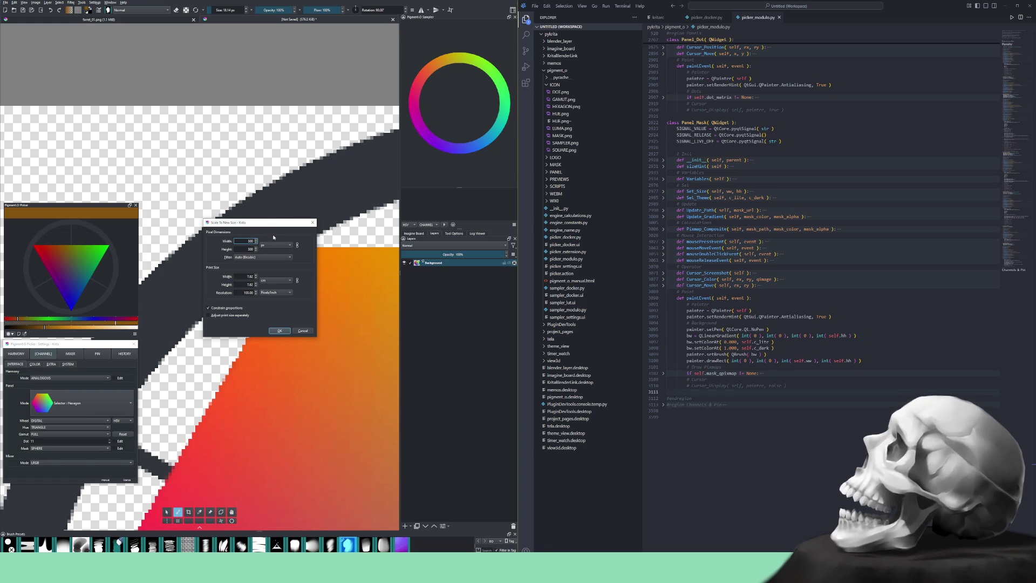
left_click(279, 330)
scroll(292, 321, "down", 5)
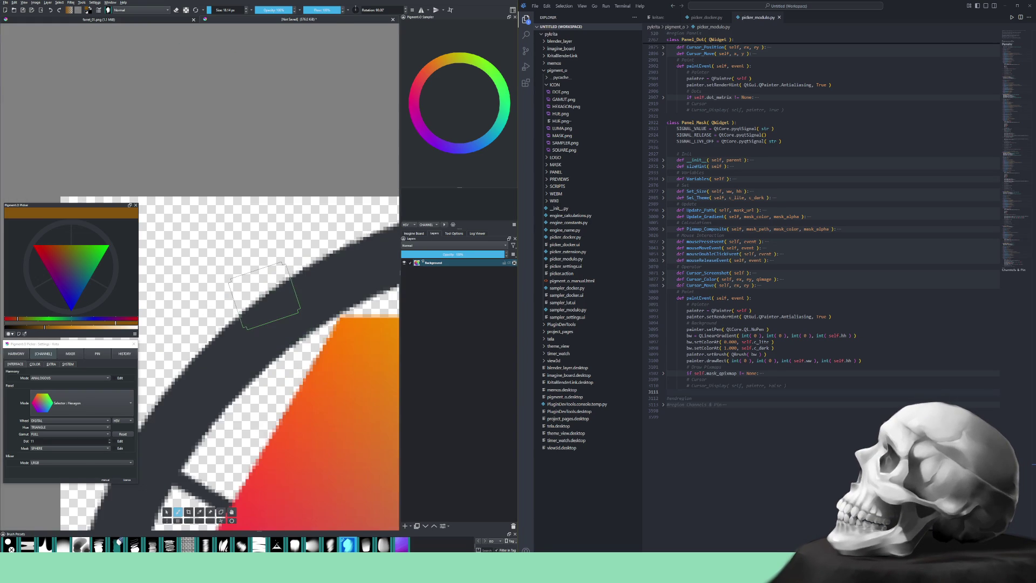
scroll(291, 321, "up", 5)
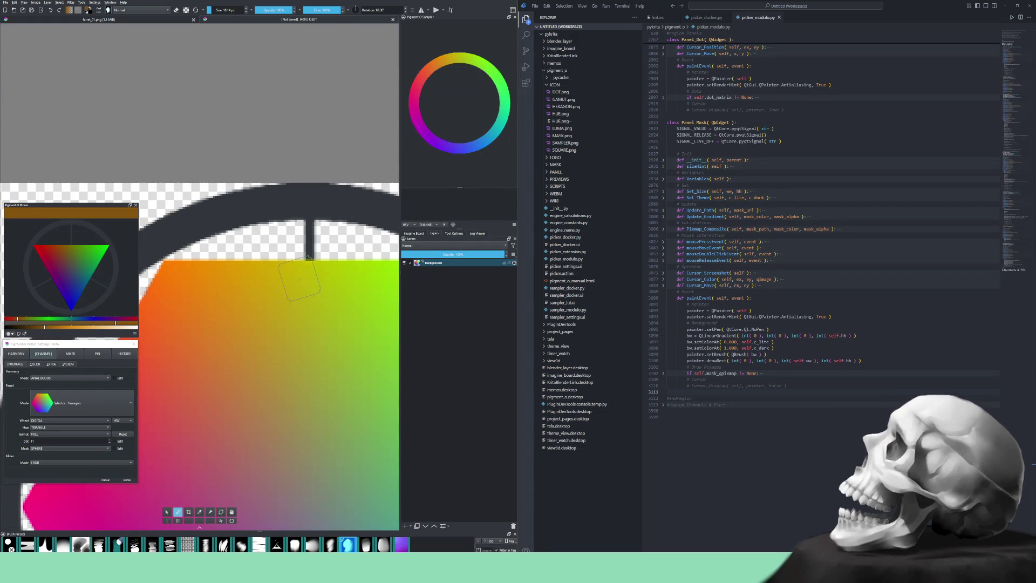
scroll(300, 279, "down", 2)
scroll(331, 268, "up", 4)
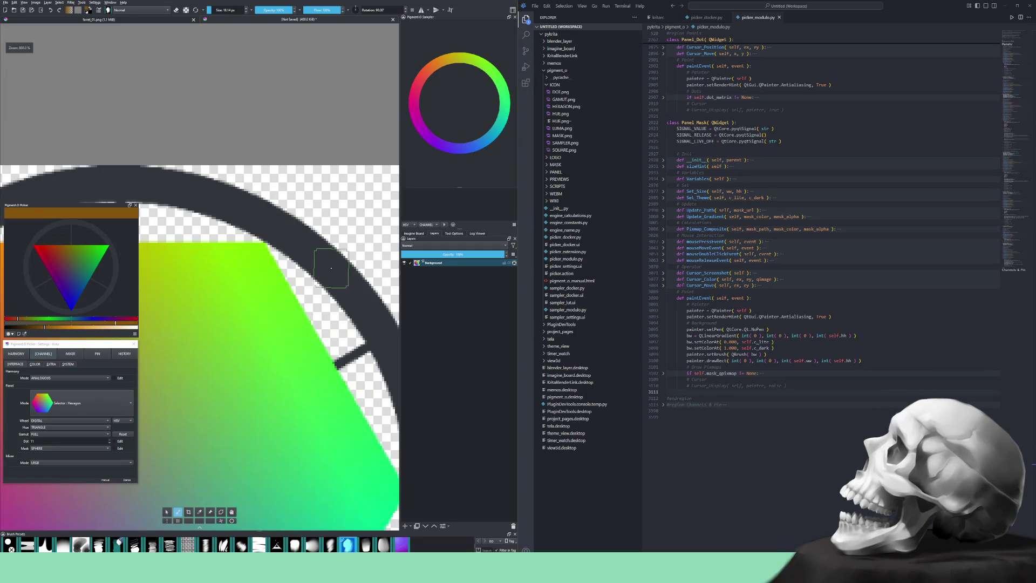
scroll(331, 268, "up", 1)
scroll(314, 266, "down", 1)
mouse_move(292, 221)
left_mouse_down()
mouse_move(315, 284)
mouse_move(291, 340)
mouse_move(238, 344)
mouse_move(254, 358)
mouse_move(237, 331)
mouse_move(254, 379)
left_mouse_up()
left_click_drag(217, 300, 250, 363)
left_click_drag(261, 215, 222, 317)
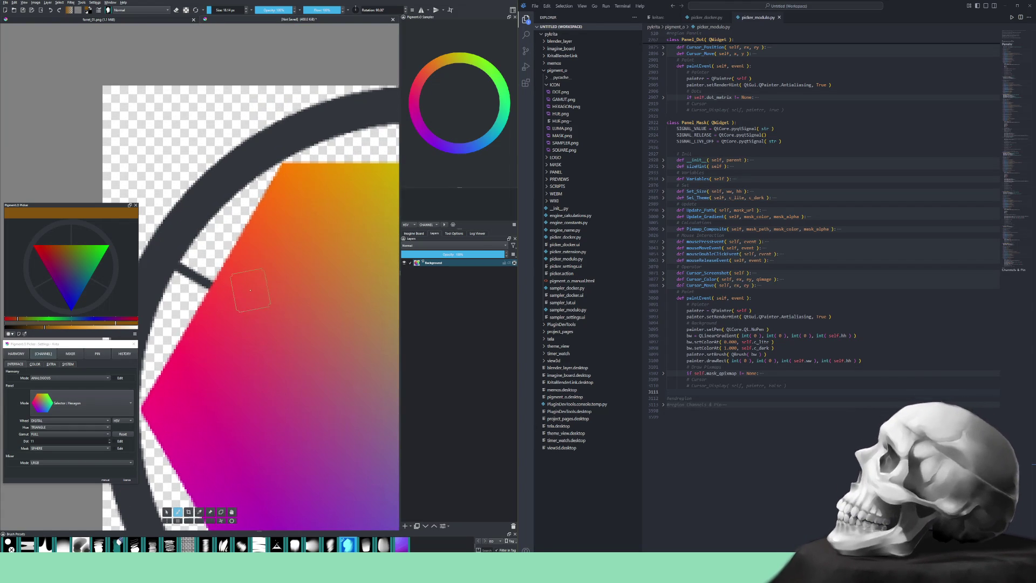
key("5")
scroll(251, 294, "up", 3)
left_click_drag(226, 283, 223, 282)
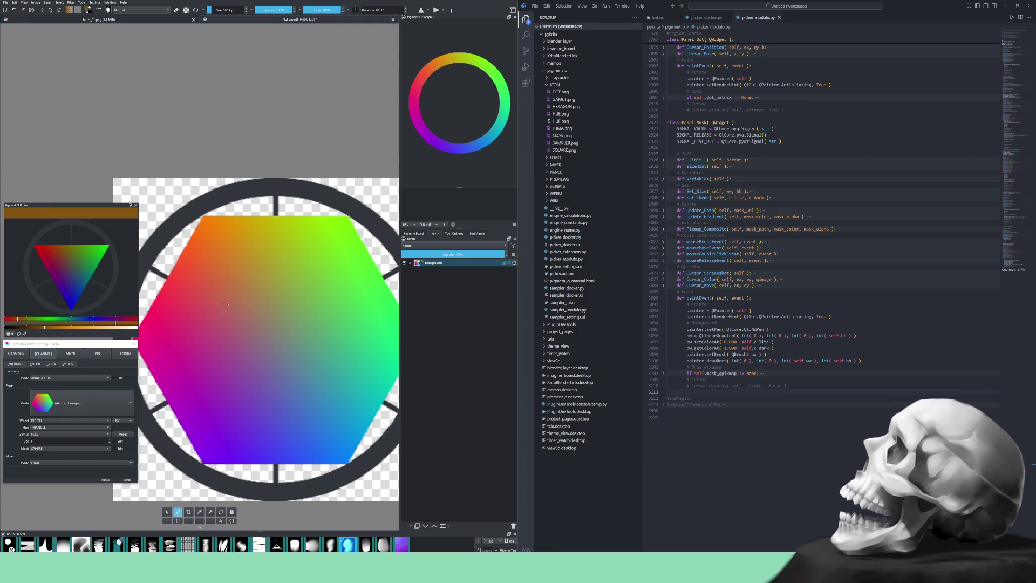
mouse_move(230, 297)
left_mouse_down()
mouse_move(232, 319)
mouse_move(236, 310)
left_mouse_up()
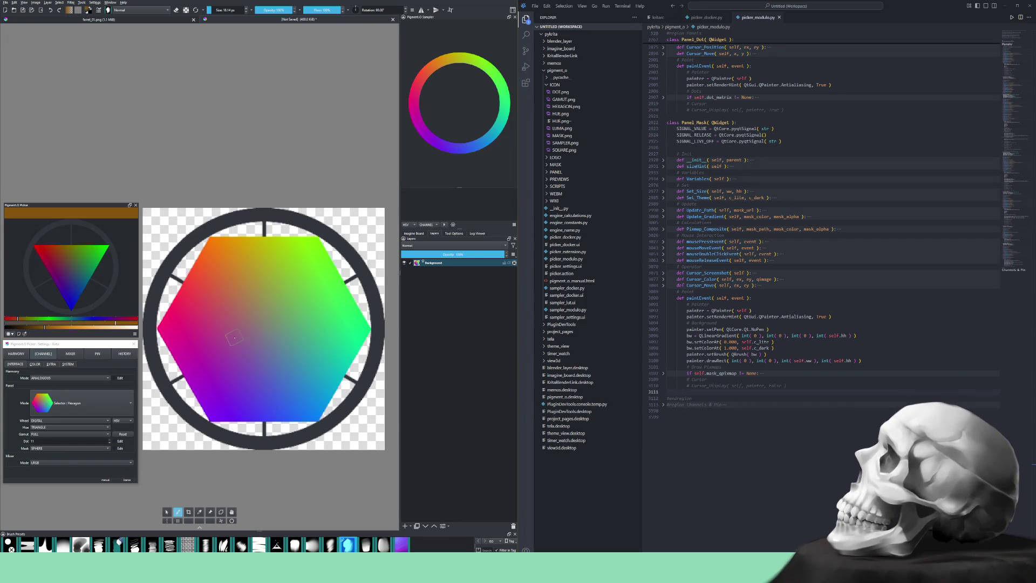
mouse_move(209, 319)
left_mouse_down()
mouse_move(257, 340)
mouse_move(261, 303)
mouse_move(257, 324)
left_mouse_up()
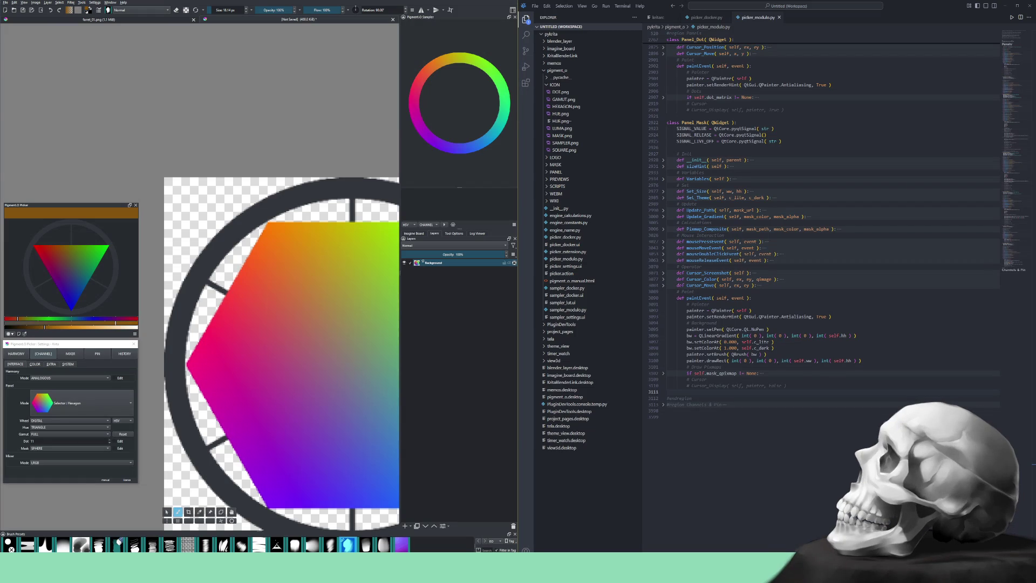
- Export as HEXAGON.png, overwriting the existing file and accepting the default PNG options
key("Return")
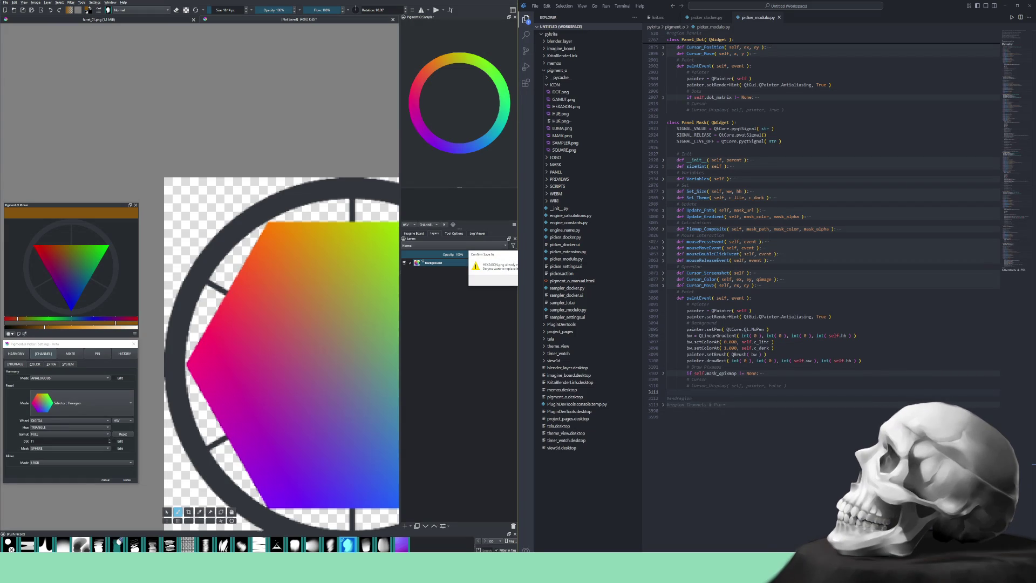
key("Return")
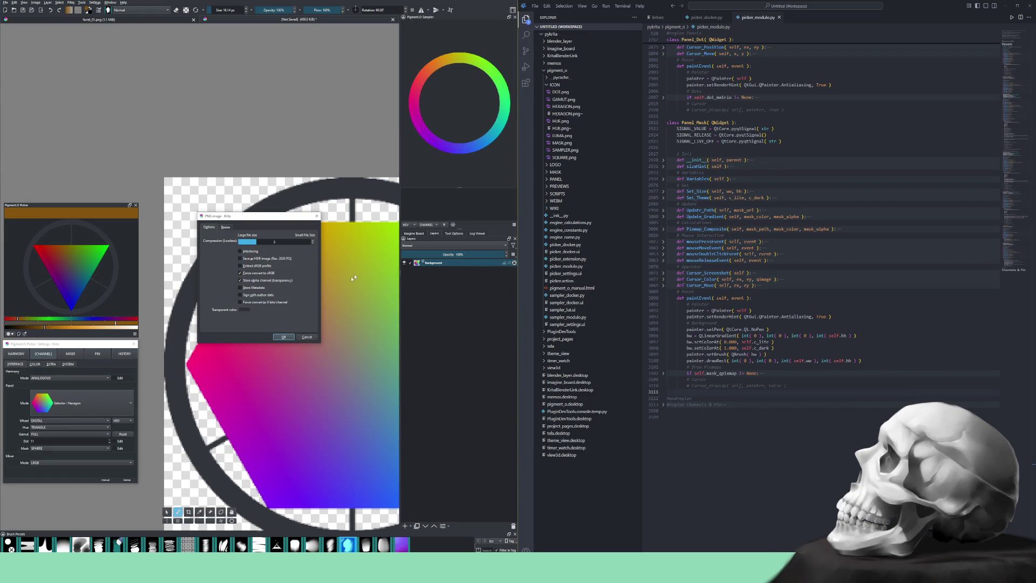
left_click(288, 337)
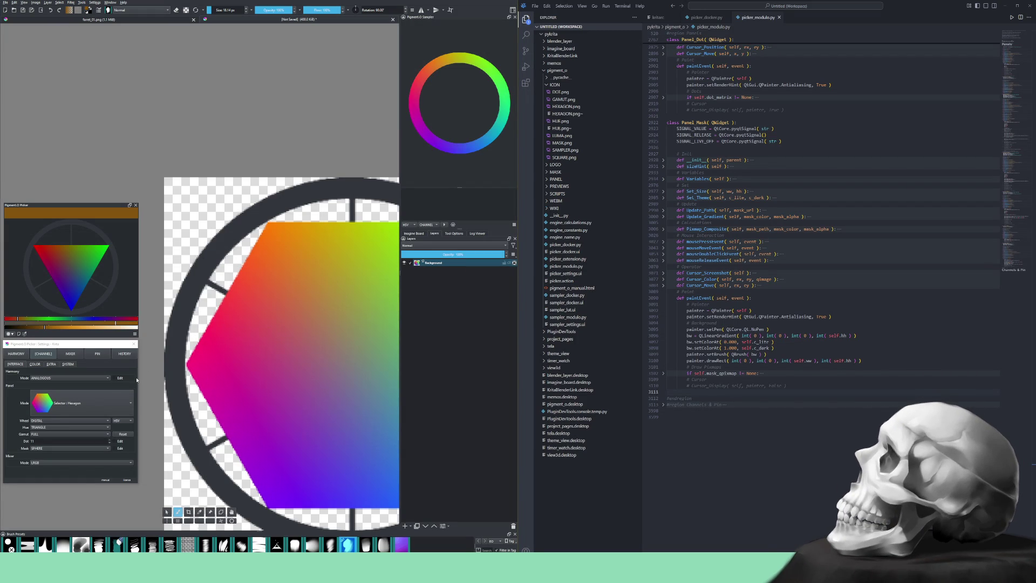
left_click(78, 404)
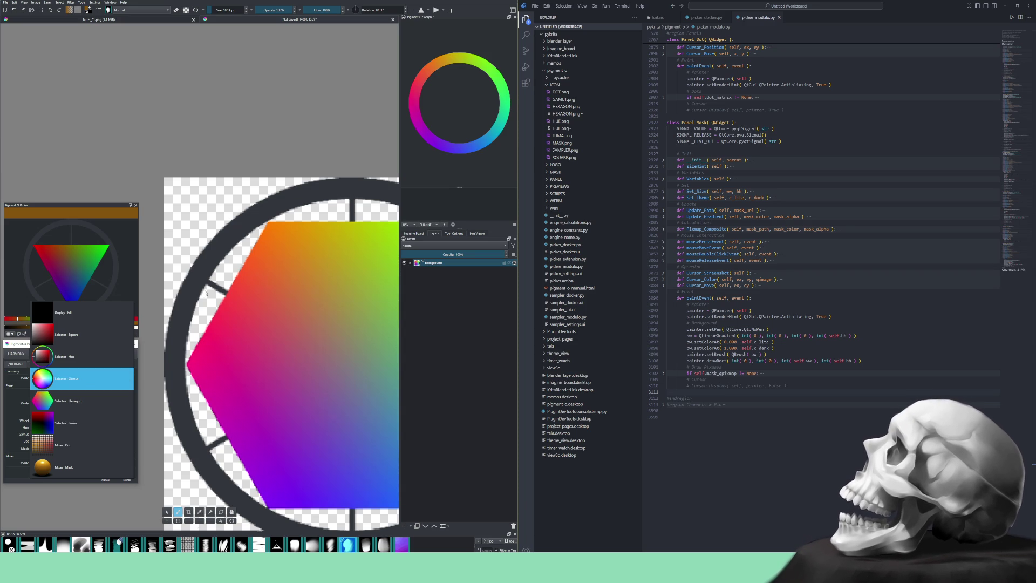
- Raise the Pigment.O picker's value to brighten the hexagon, leaving the channel sliders hidden
left_click(92, 216)
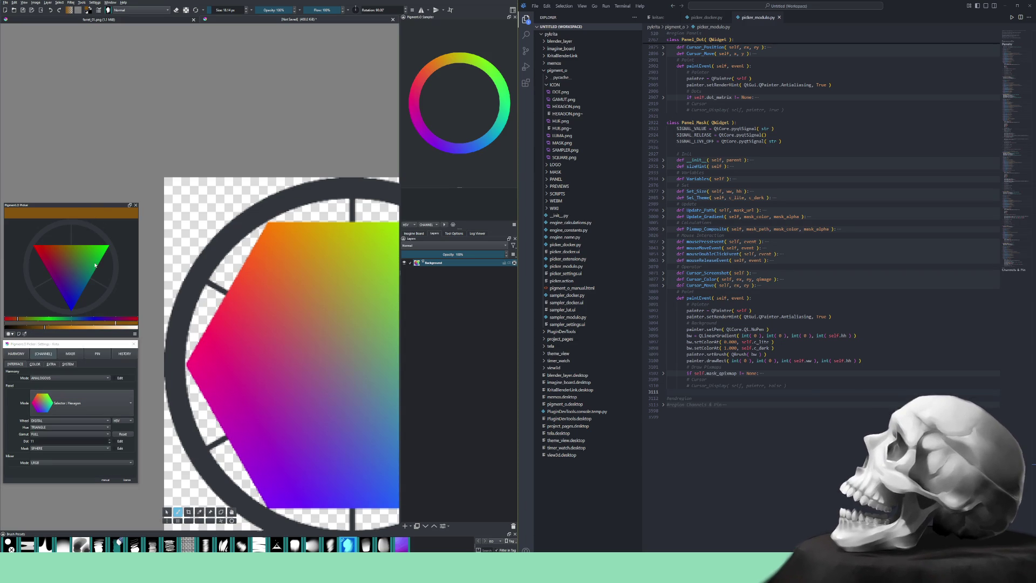
left_click(39, 356)
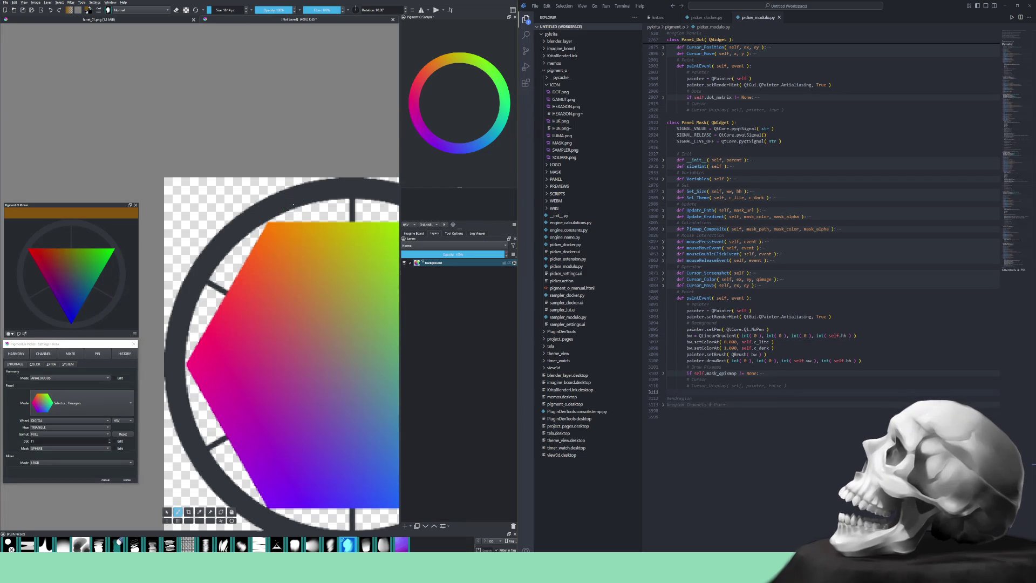
scroll(291, 201, "up", 1, "ctrl")
scroll(292, 201, "down", 2, "ctrl")
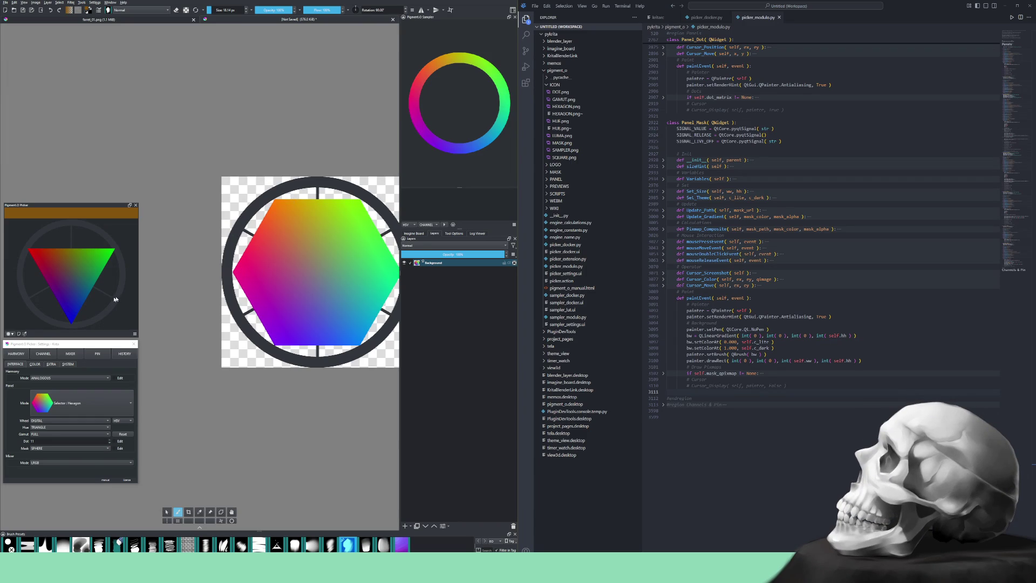
left_click(43, 354)
mouse_move(56, 328)
left_mouse_down()
mouse_move(138, 324)
mouse_move(2, 320)
left_mouse_up()
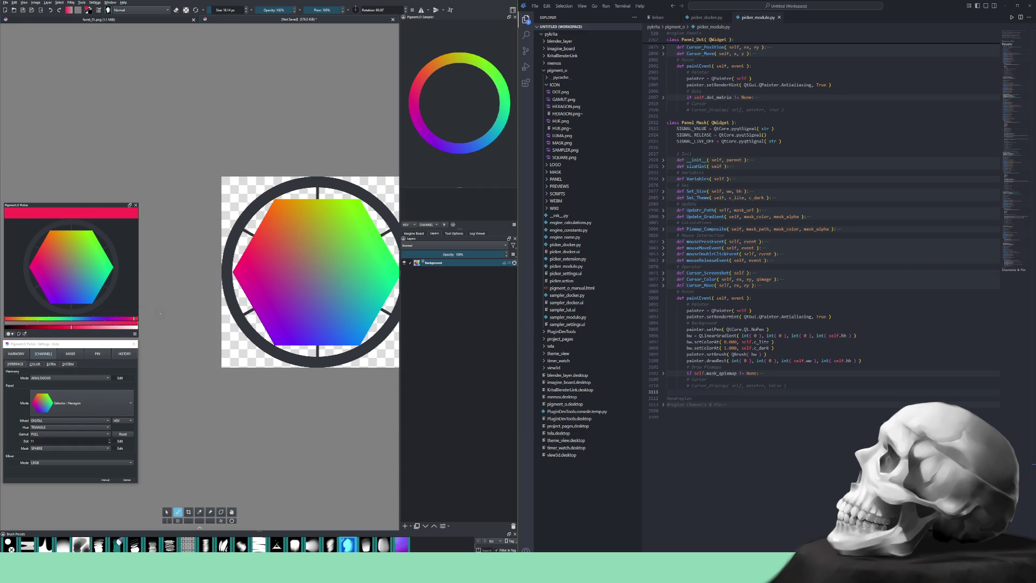
left_click(44, 353)
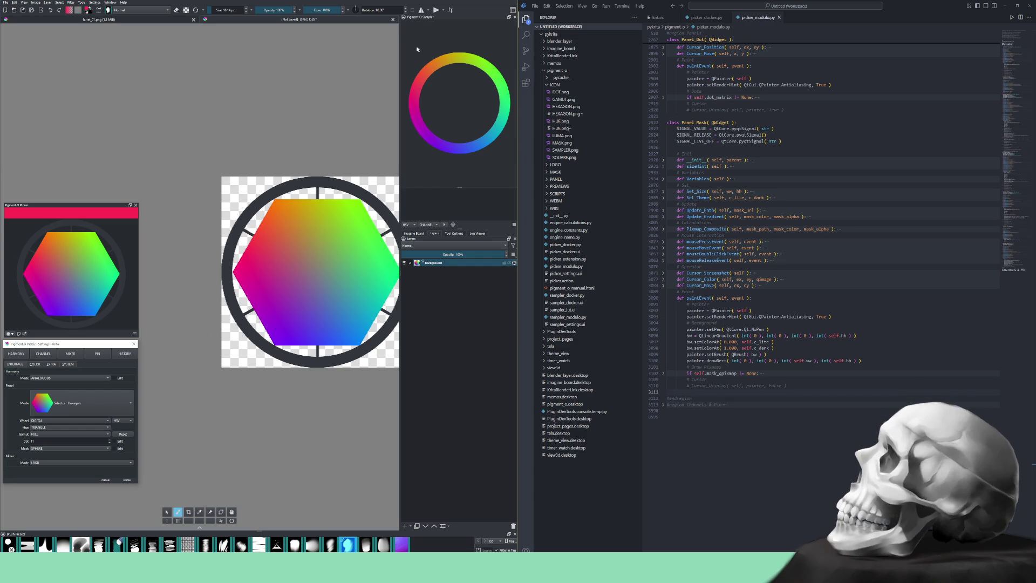
- Close Untitled without saving and create a new document from the clipboard screenshot
left_click(393, 20)
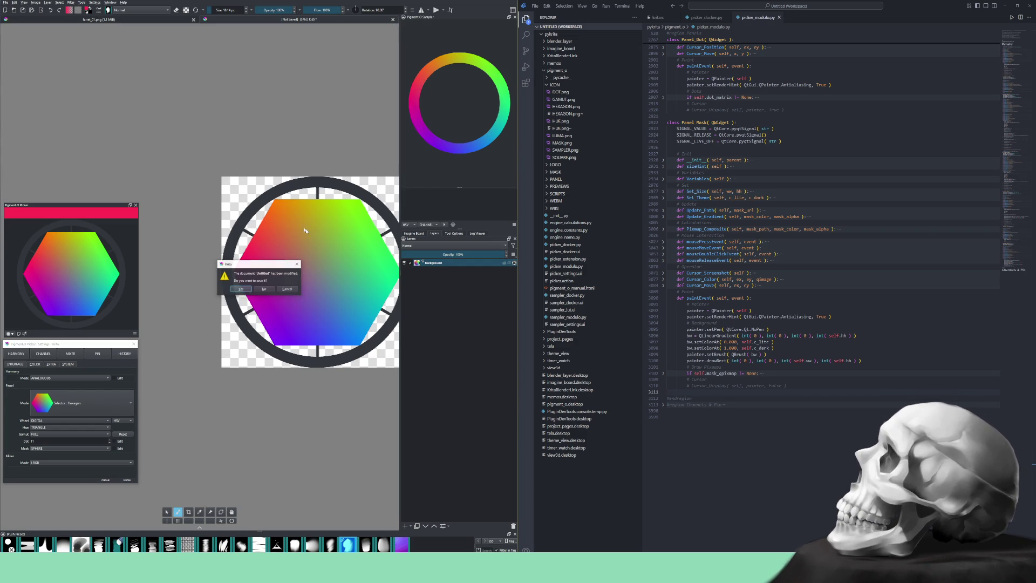
left_click(265, 289)
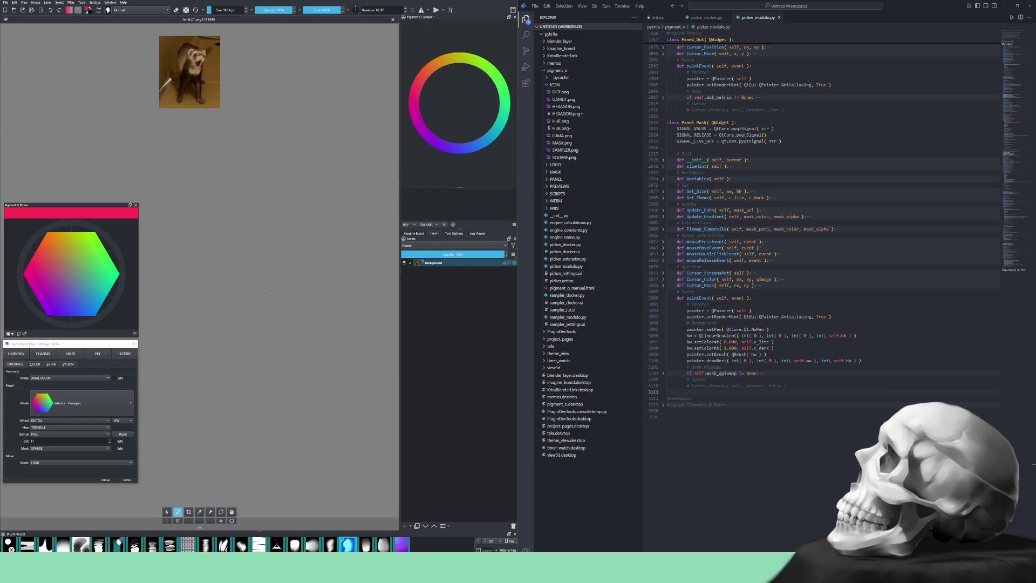
key("ctrl+n")
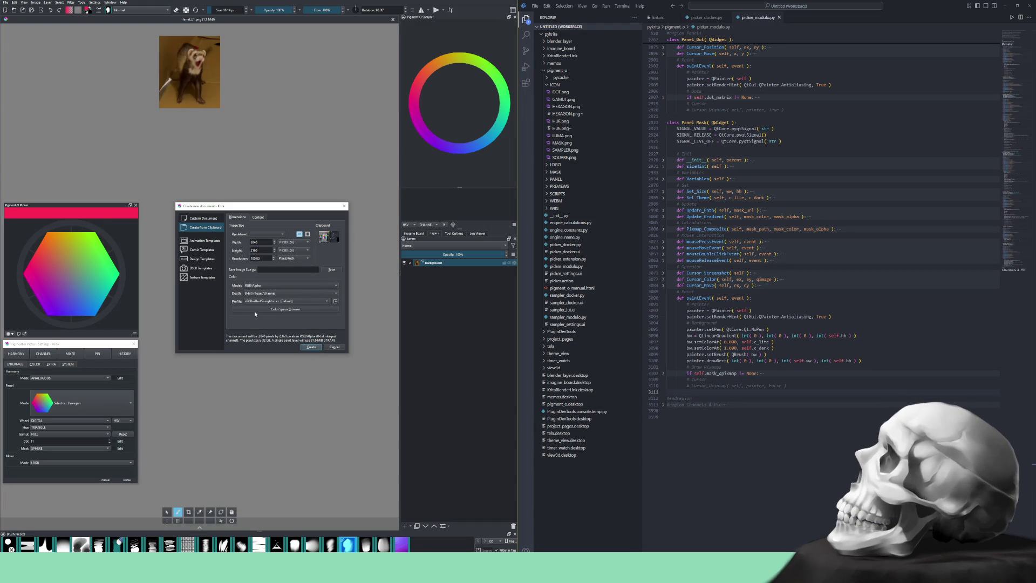
key("Return")
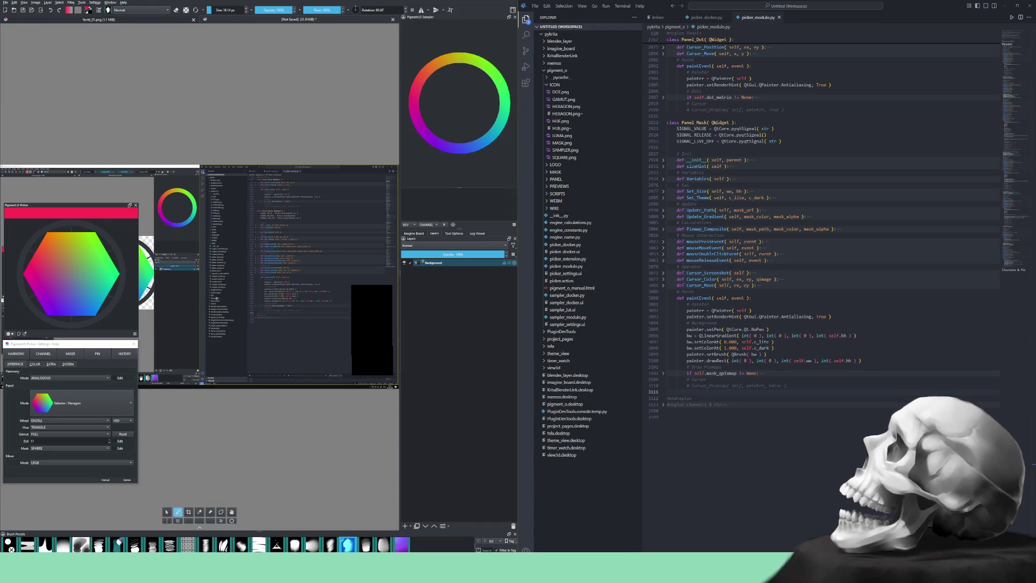
scroll(243, 324, "up", 8)
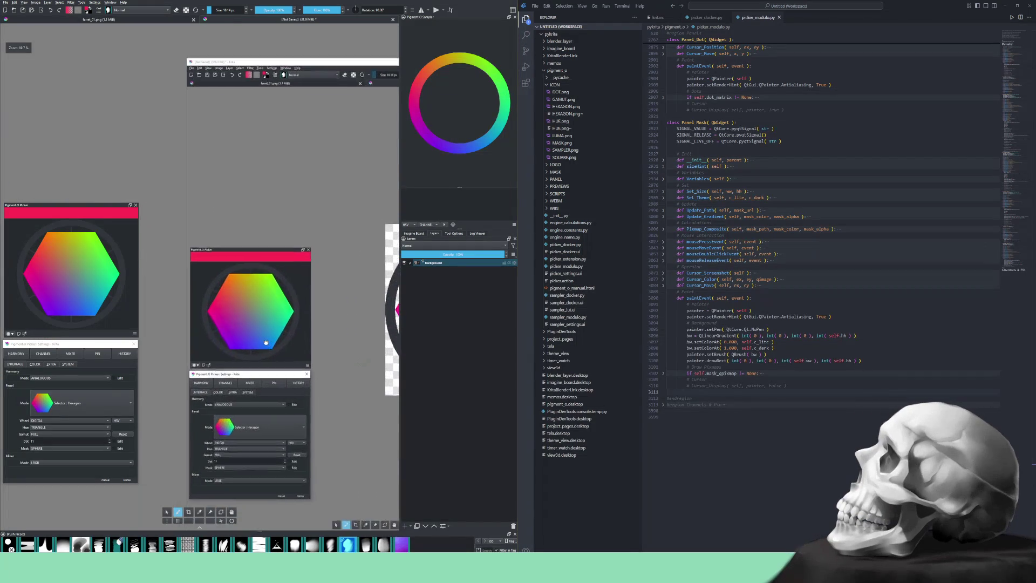
scroll(291, 338, "up", 3)
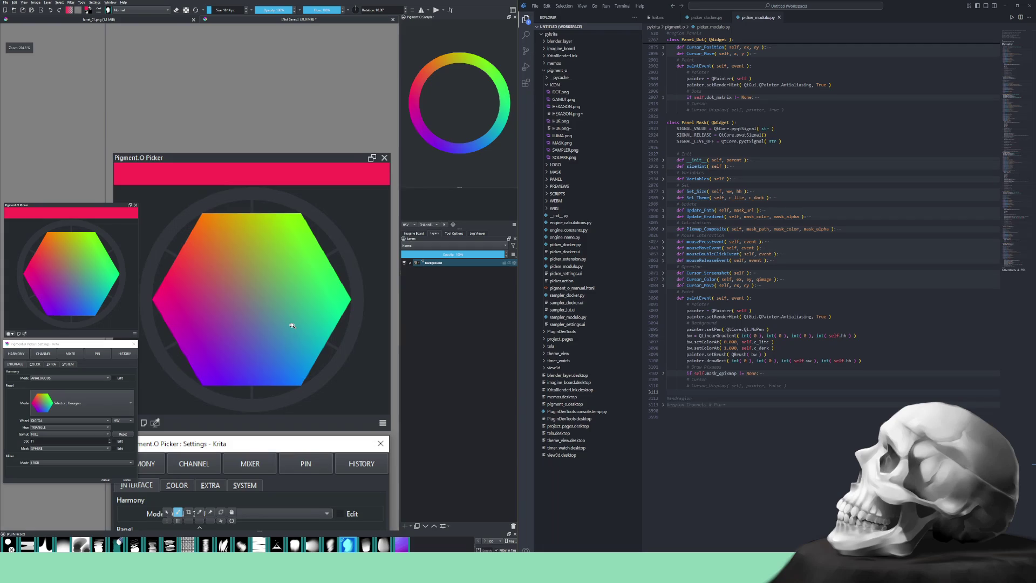
- Draw a rectangular selection around the hexagon picker, widening it to cover the whole hexagon
key("ctrl+r")
left_click_drag(156, 203, 295, 392)
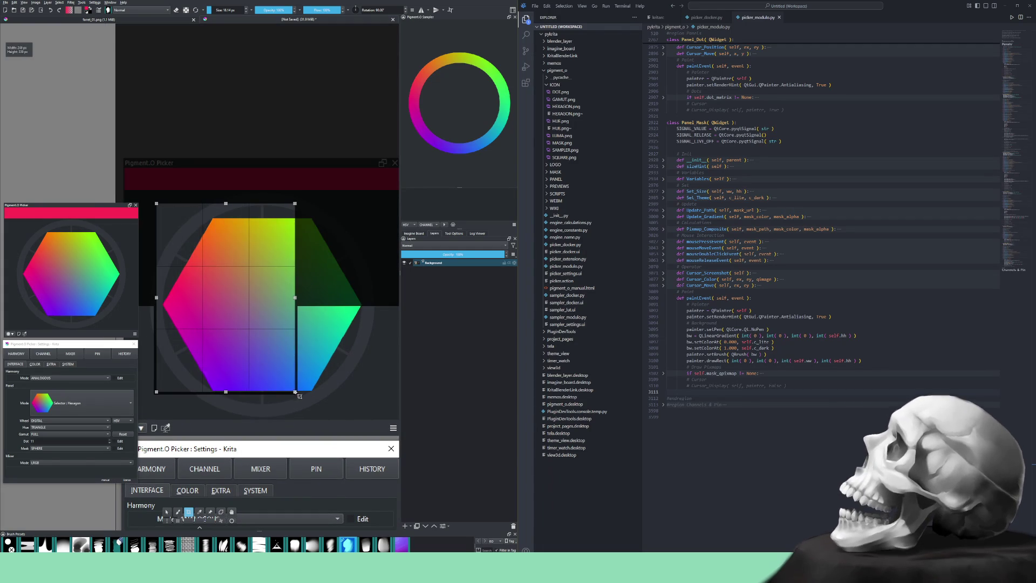
left_click_drag(156, 297, 147, 301)
left_click_drag(294, 296, 375, 301)
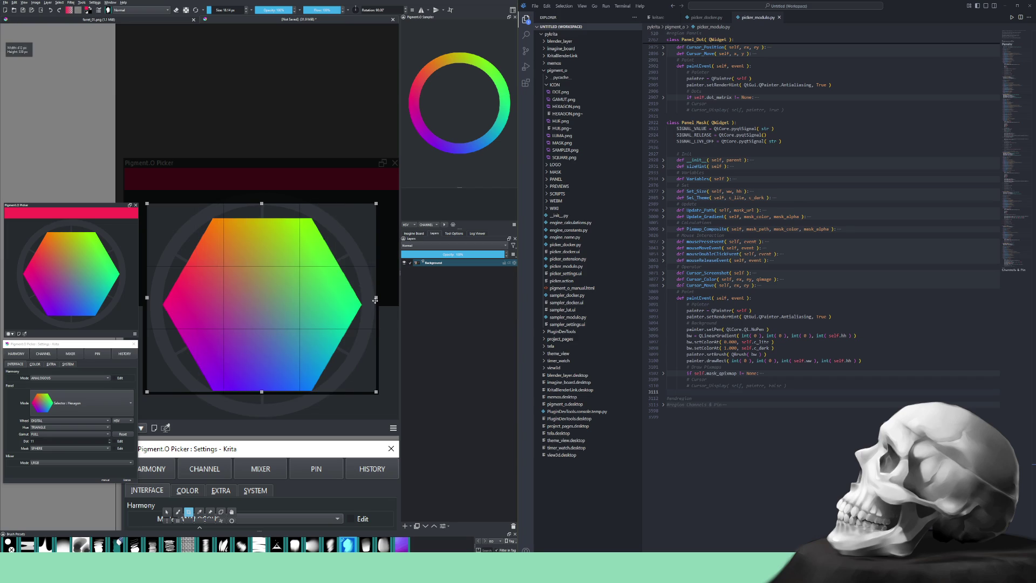
scroll(378, 295, "up", 6)
scroll(384, 283, "down", 2)
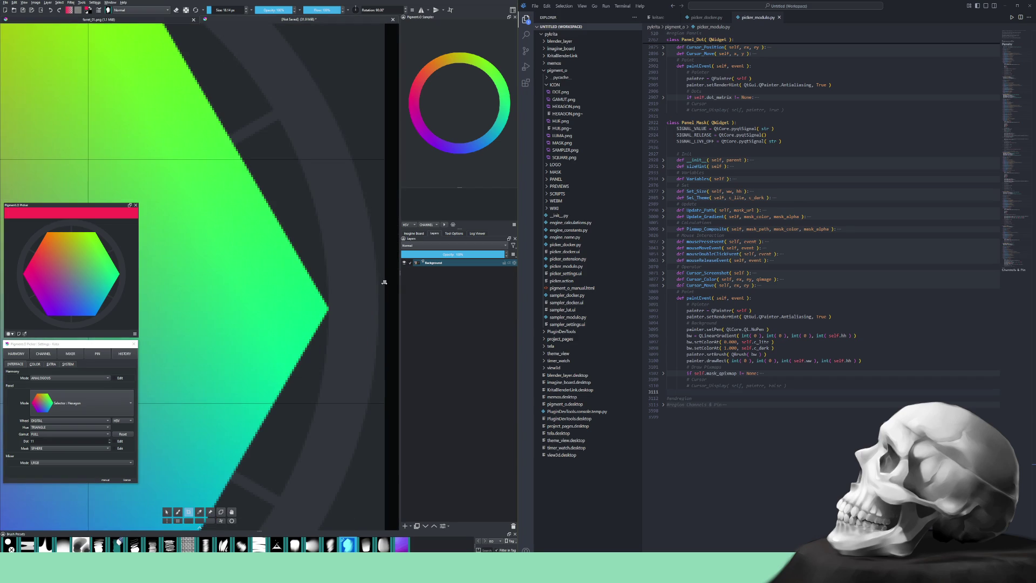
left_click_drag(385, 281, 377, 281)
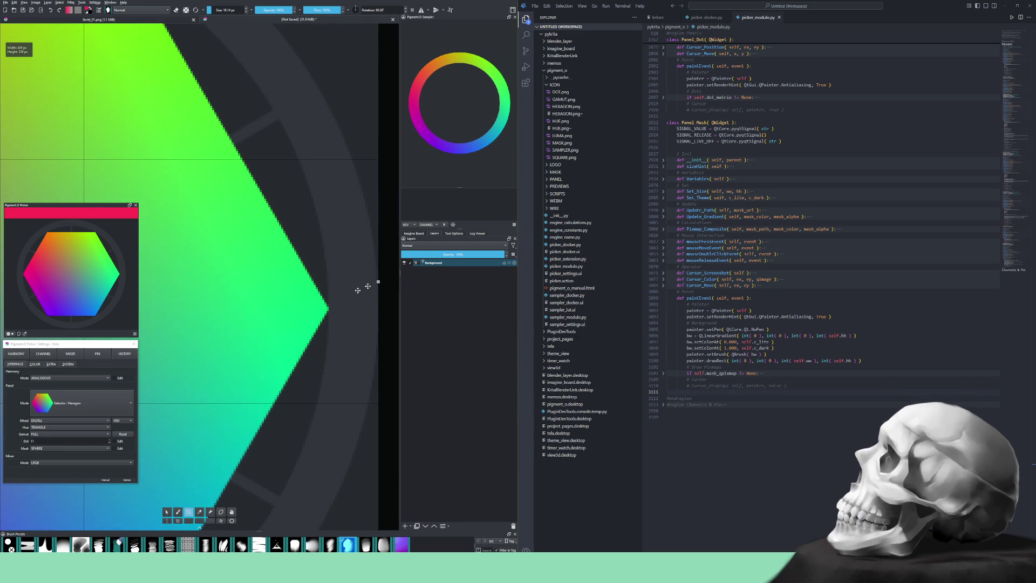
scroll(295, 354, "down", 6)
scroll(295, 353, "up", 5)
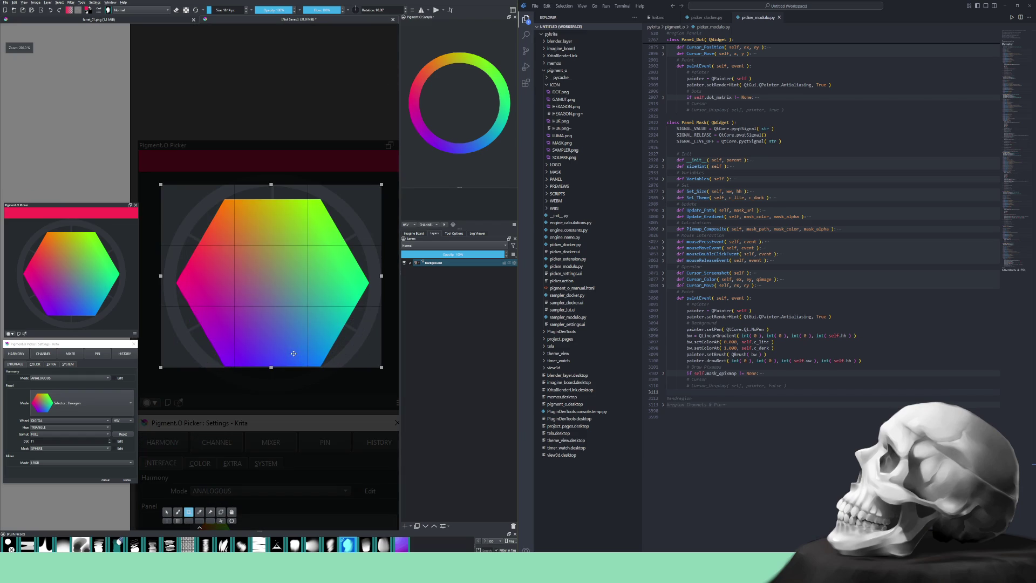
scroll(280, 367, "up", 3)
- Fit the selection's bottom, right and top edges to the picker, then crop to it
mouse_move(252, 365)
left_mouse_down()
mouse_move(254, 478)
mouse_move(252, 468)
left_mouse_up()
scroll(255, 362, "down", 5)
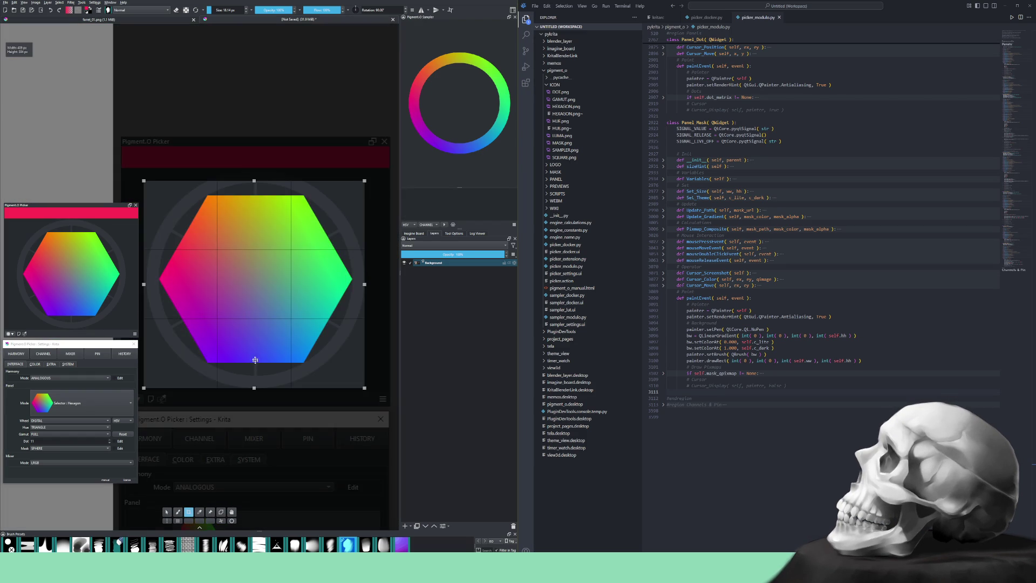
scroll(226, 334, "up", 8)
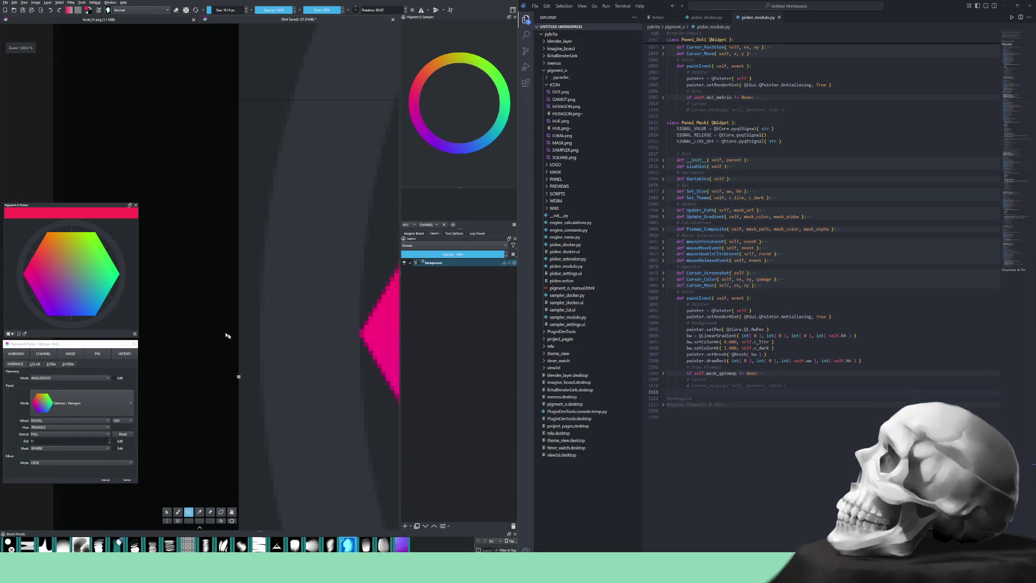
left_click_drag(237, 379, 260, 376)
scroll(307, 286, "up", 6)
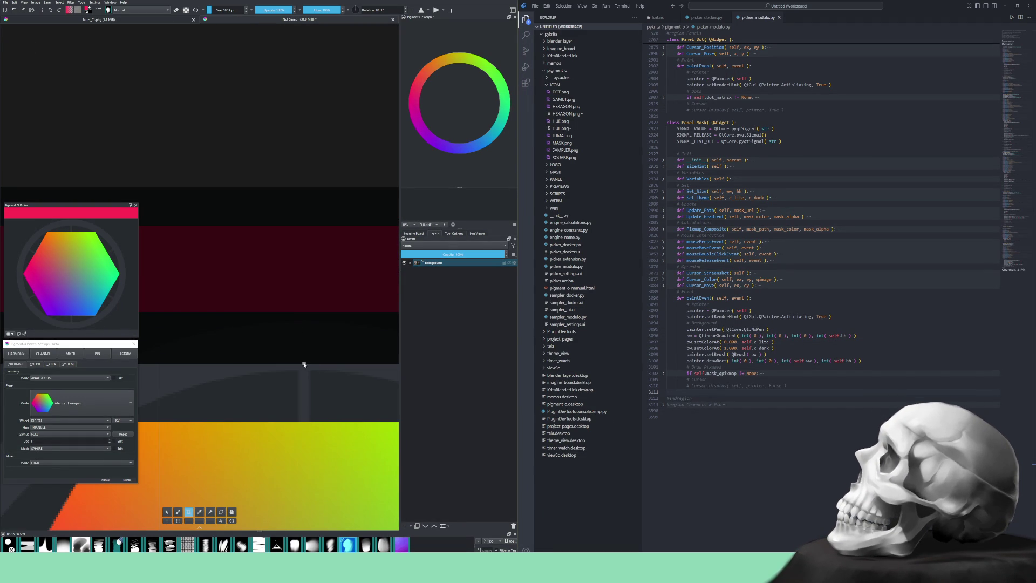
left_click_drag(304, 363, 303, 320)
key("Return")
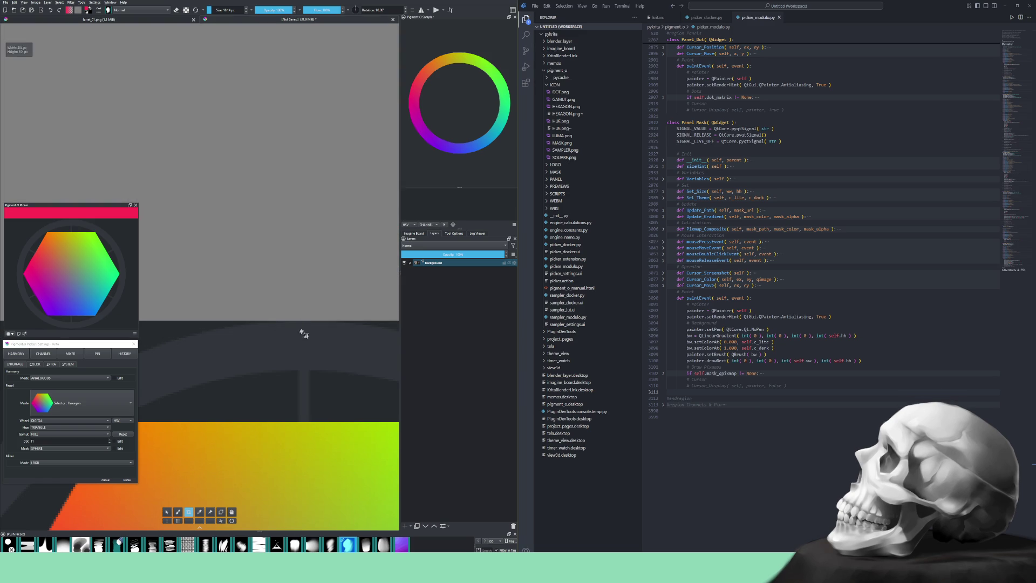
- Fit the cropped hexagon image in view and zoom to inspect it
key("1")
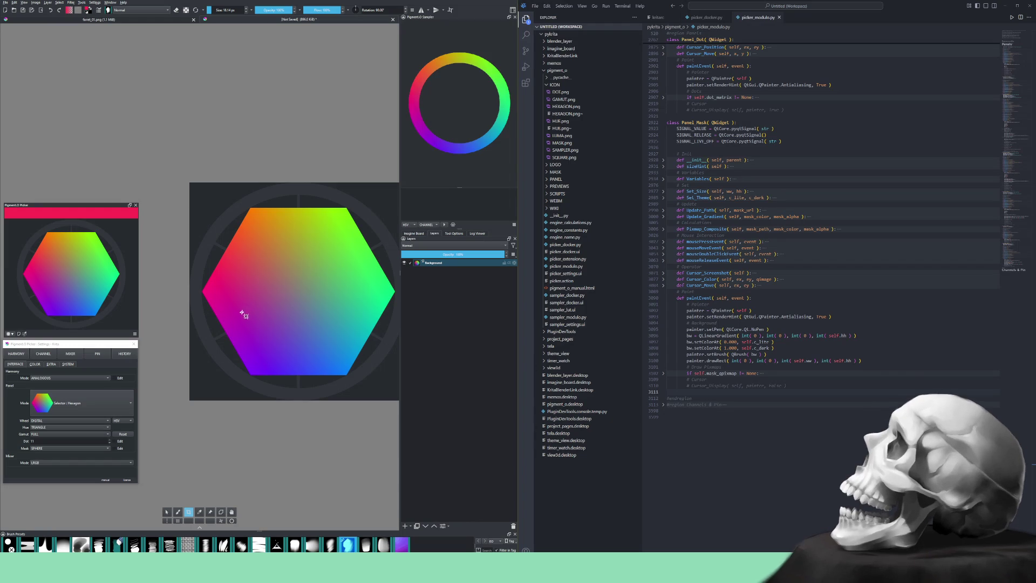
scroll(282, 304, "down", 1)
scroll(282, 305, "down", 2)
scroll(267, 284, "up", 2)
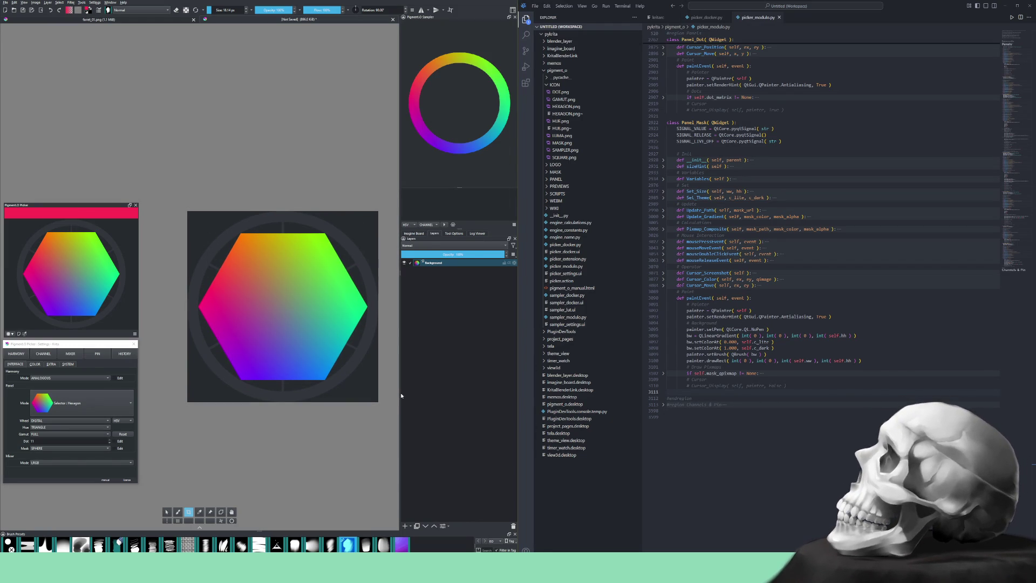
left_click(412, 525)
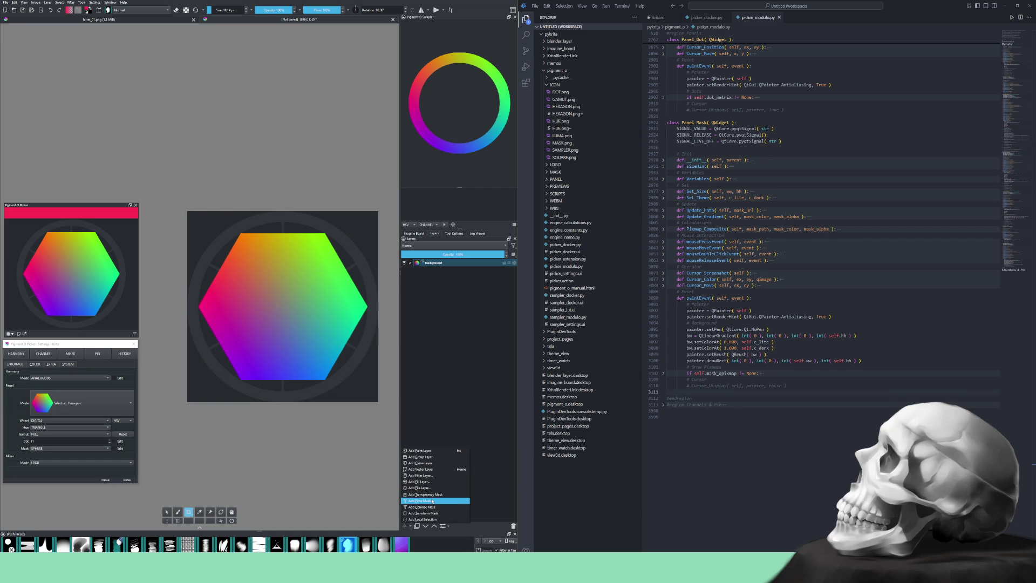
- Add a Color to Alpha filter mask to the Background layer with threshold 1
key("Escape")
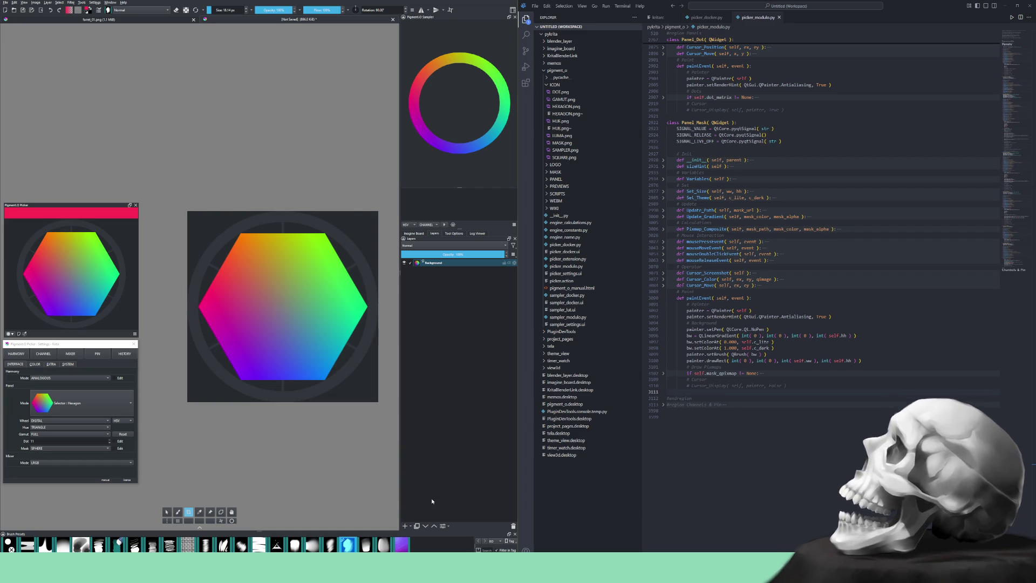
left_click(319, 345)
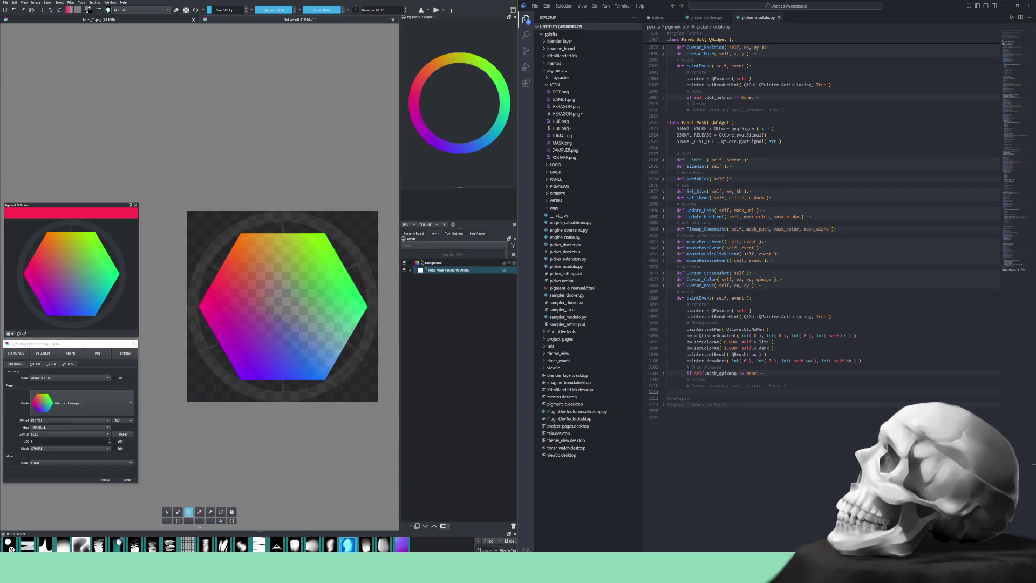
key("F3")
left_click_drag(267, 312, 256, 312)
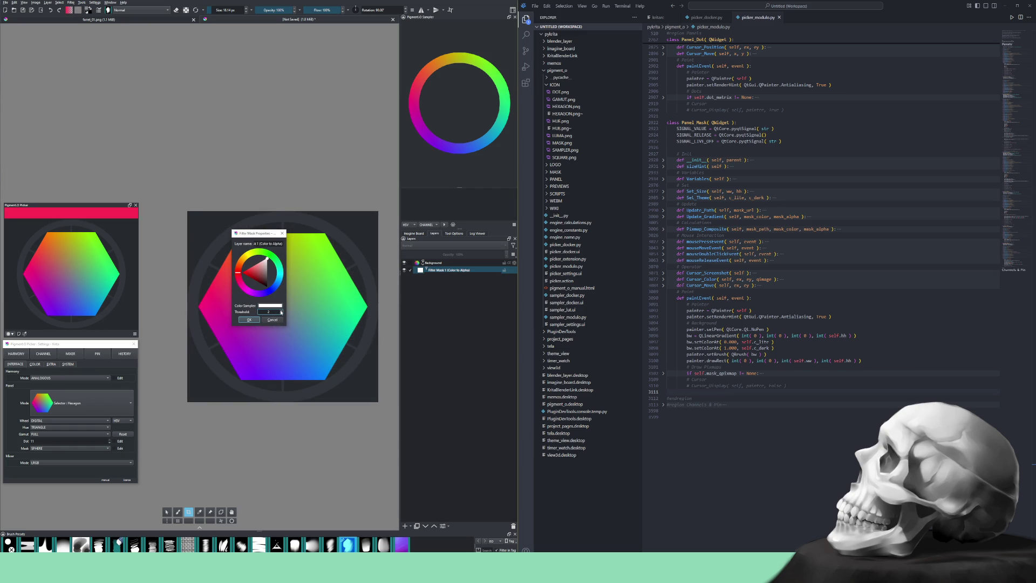
left_click(250, 322)
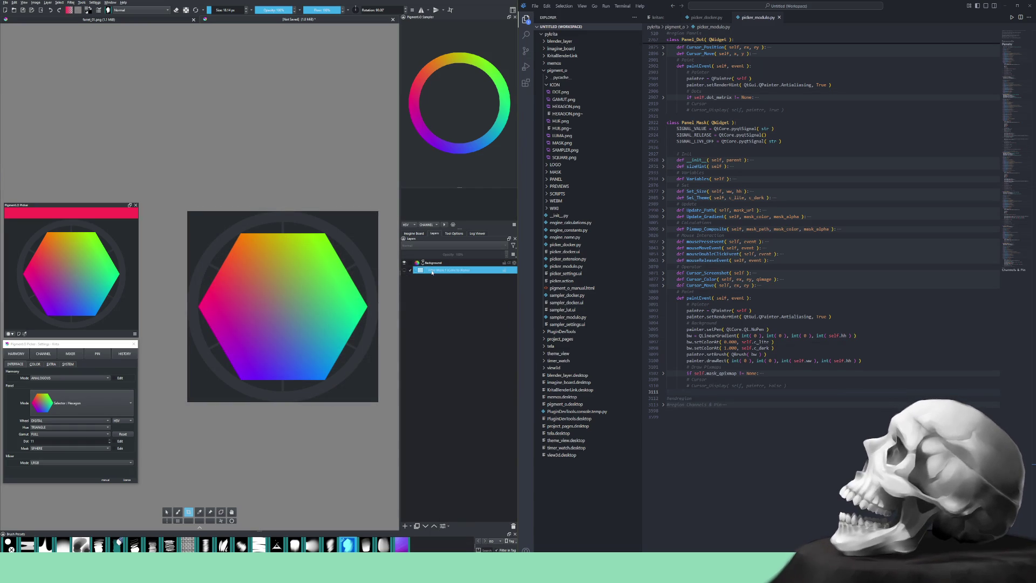
- Set the mask's transparent colour to the dark grey background sampled from the canvas
left_click(442, 526)
left_click_drag(261, 236, 424, 301)
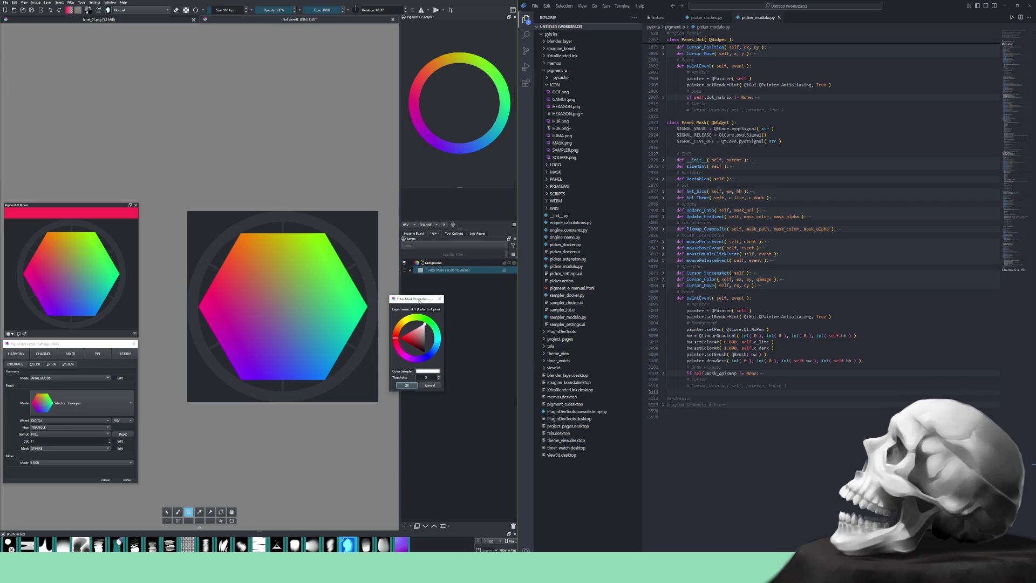
left_click(428, 373)
left_click(432, 380)
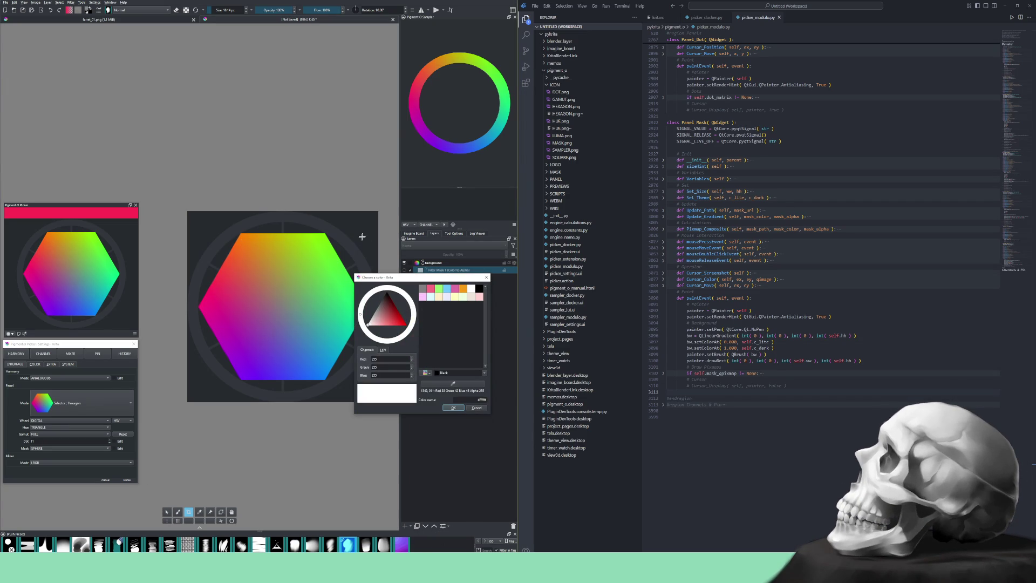
left_click(373, 267)
left_click(450, 408)
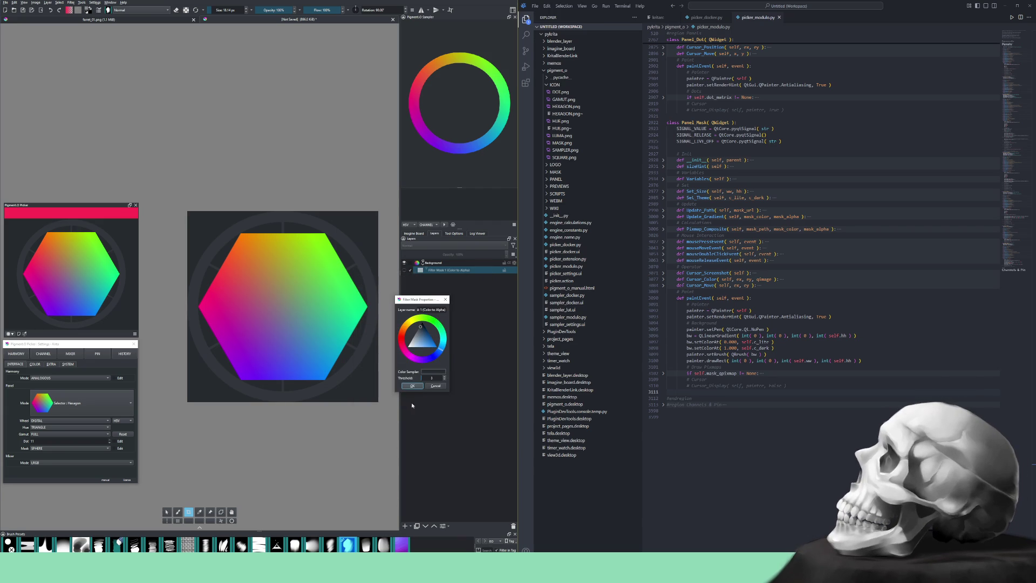
left_click(409, 386)
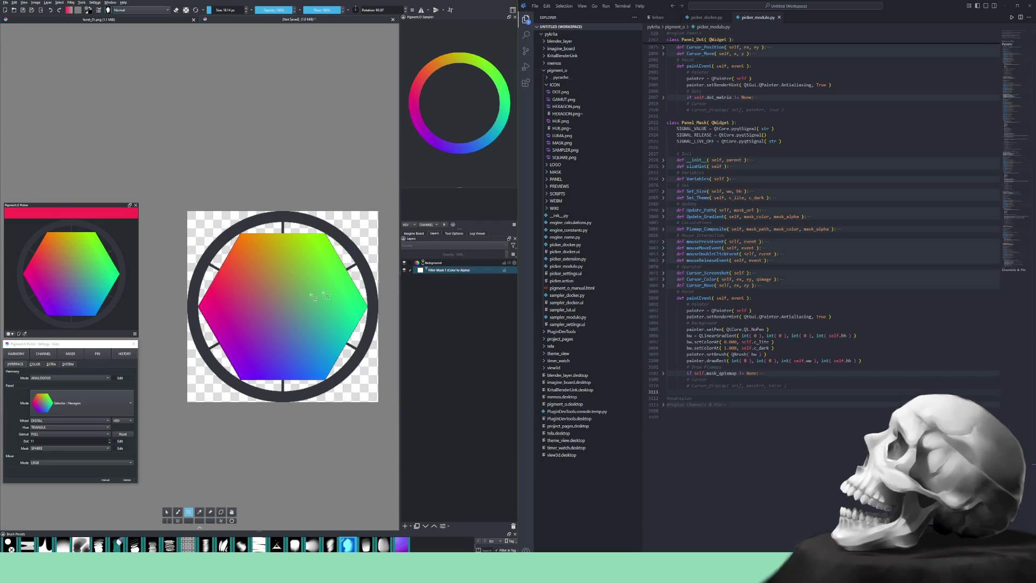
left_click(440, 263)
right_click(439, 263)
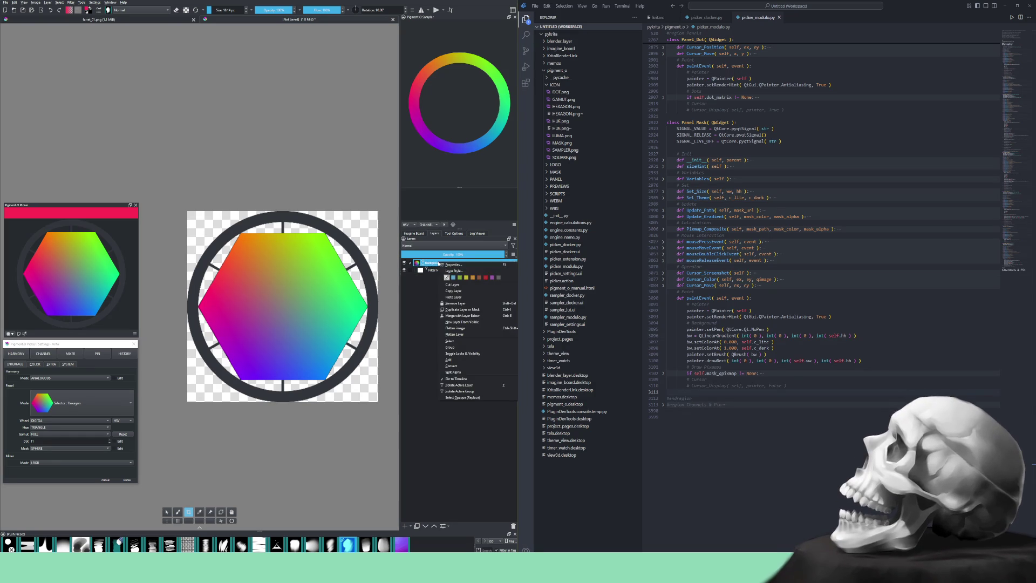
- Flatten the Color to Alpha mask into the Background layer and zoom in on the hexagon
left_click(454, 335)
mouse_move(252, 316)
left_mouse_down()
mouse_move(305, 336)
mouse_move(290, 291)
mouse_move(283, 315)
left_mouse_up()
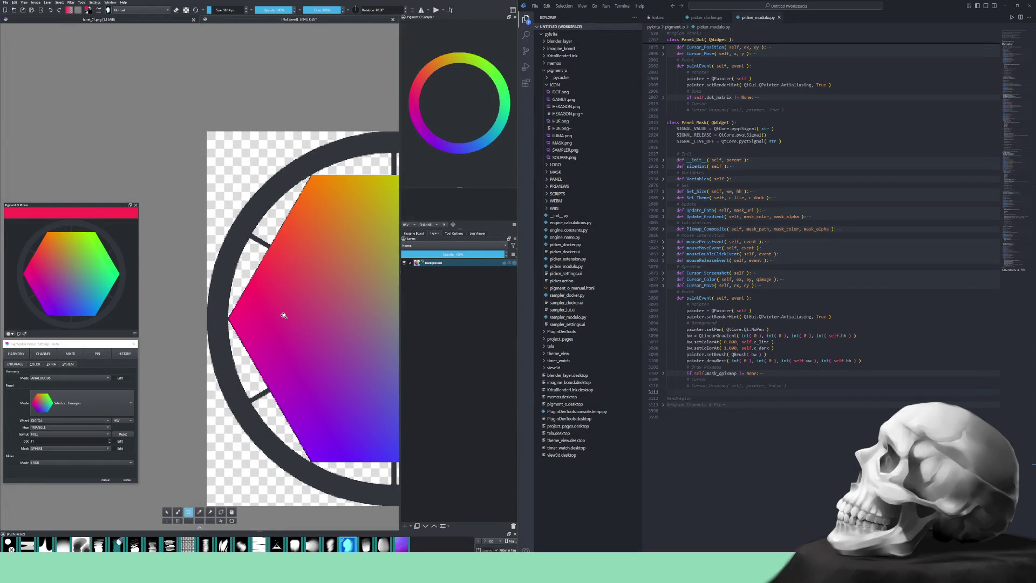
mouse_move(315, 306)
left_mouse_down()
mouse_move(294, 297)
mouse_move(296, 317)
mouse_move(280, 314)
mouse_move(257, 290)
mouse_move(273, 313)
mouse_move(273, 296)
mouse_move(323, 296)
mouse_move(324, 324)
mouse_move(342, 342)
mouse_move(301, 331)
left_mouse_up()
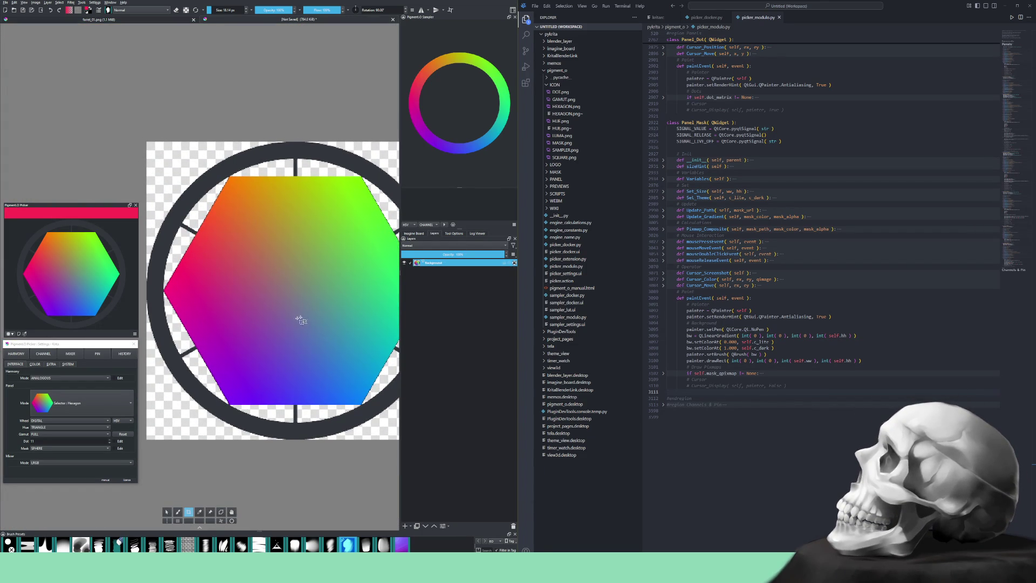
scroll(264, 345, "down", 1)
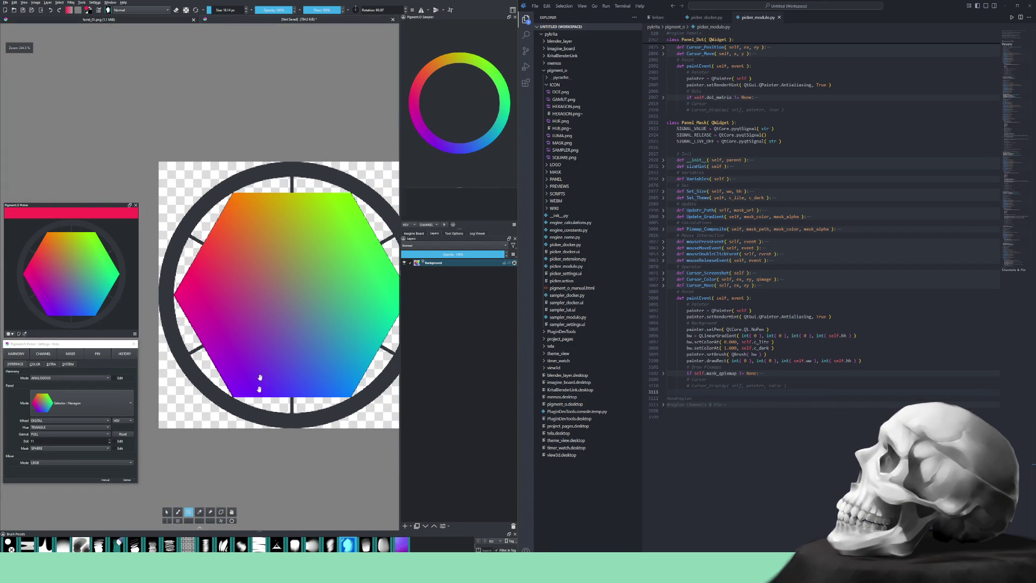
- Zoom and rotate the view close onto the hexagon's stair-stepped green edge
left_click(177, 516)
mouse_move(281, 324)
left_mouse_down()
mouse_move(318, 356)
mouse_move(324, 374)
mouse_move(312, 402)
left_mouse_up()
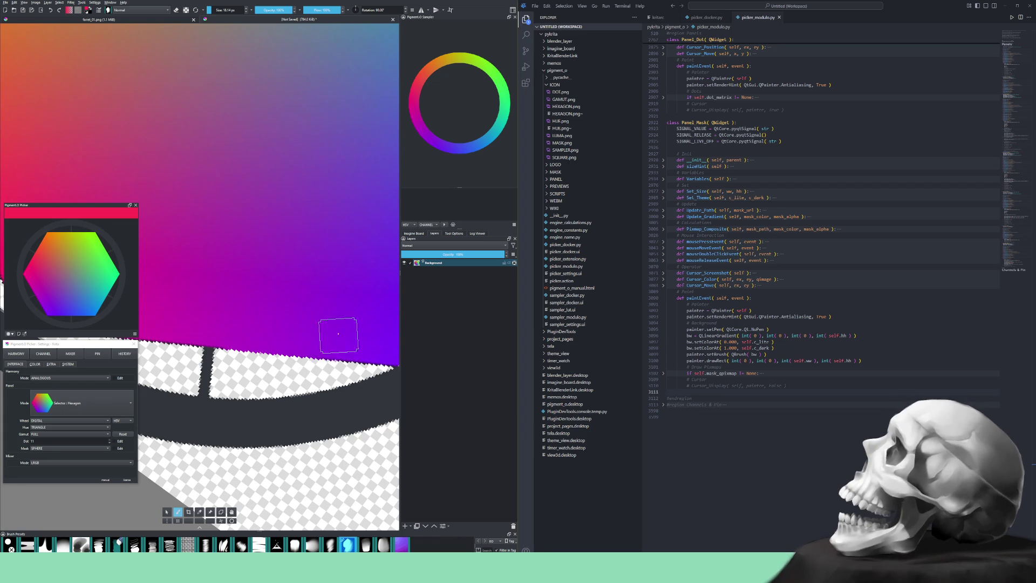
left_click_drag(342, 347, 301, 328)
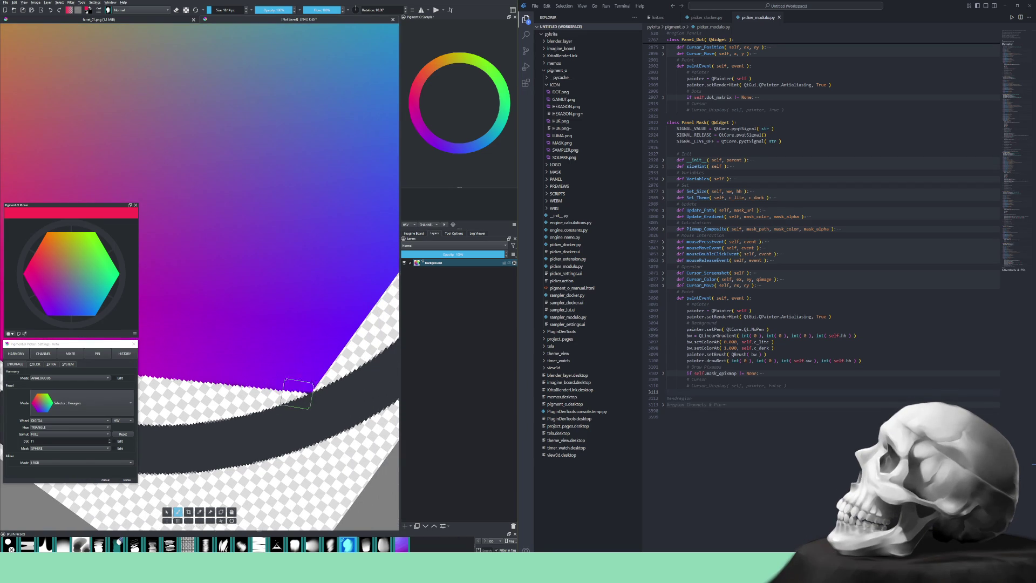
mouse_move(322, 414)
left_mouse_down()
mouse_move(296, 434)
mouse_move(341, 281)
left_mouse_up()
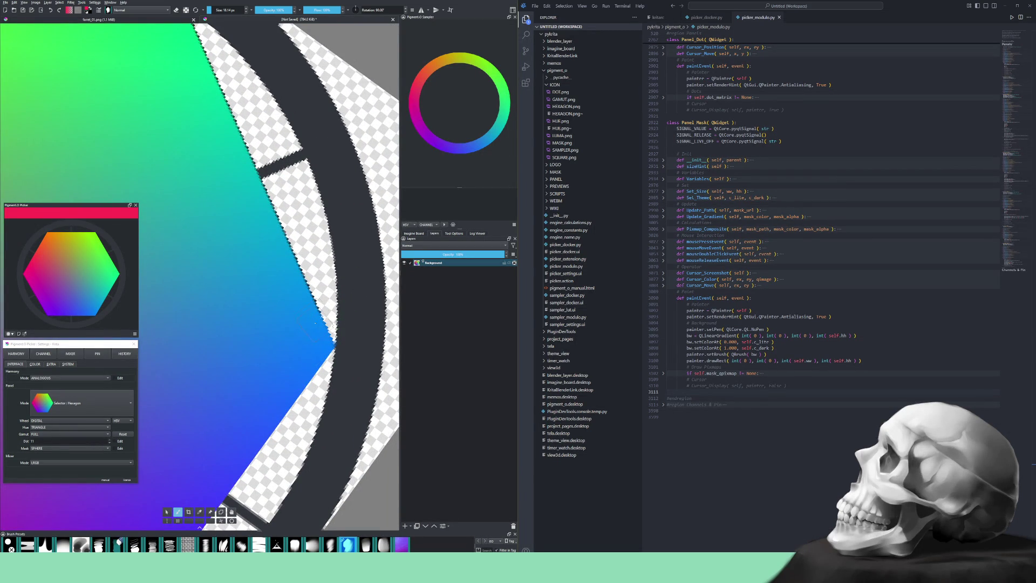
mouse_move(314, 276)
left_mouse_down()
mouse_move(299, 293)
mouse_move(313, 423)
left_mouse_up()
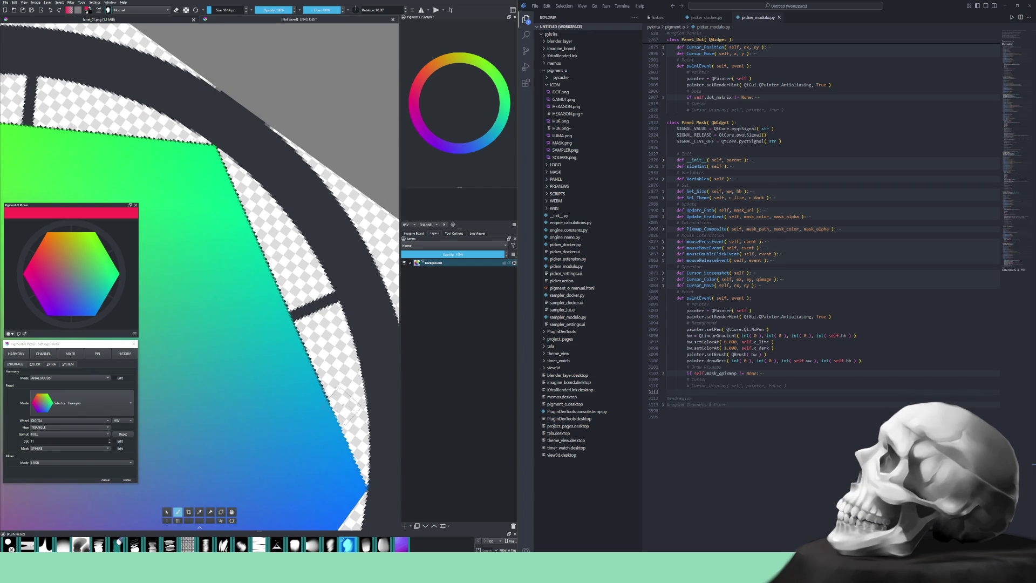
left_click_drag(346, 386, 345, 356)
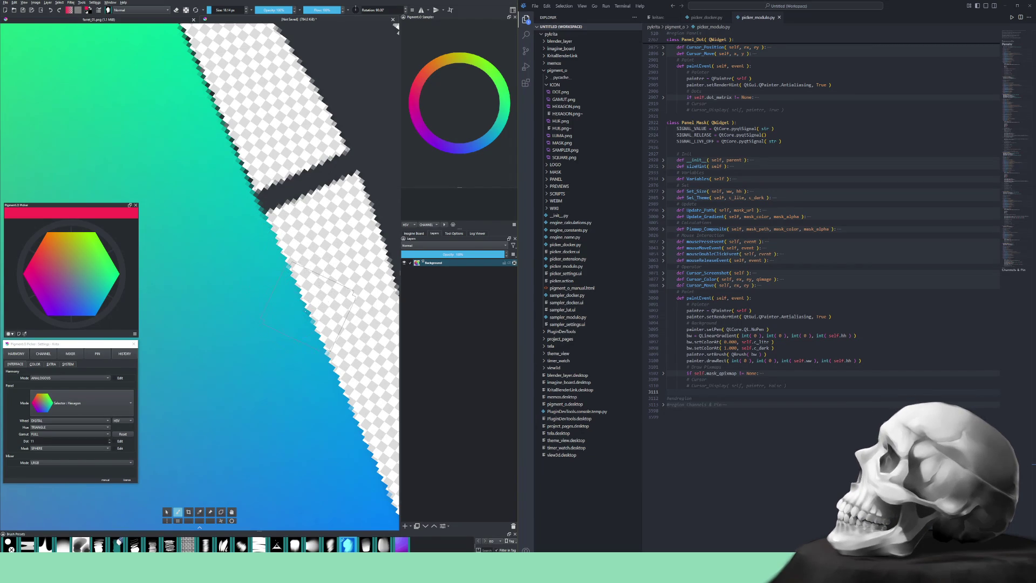
scroll(292, 302, "up", 2)
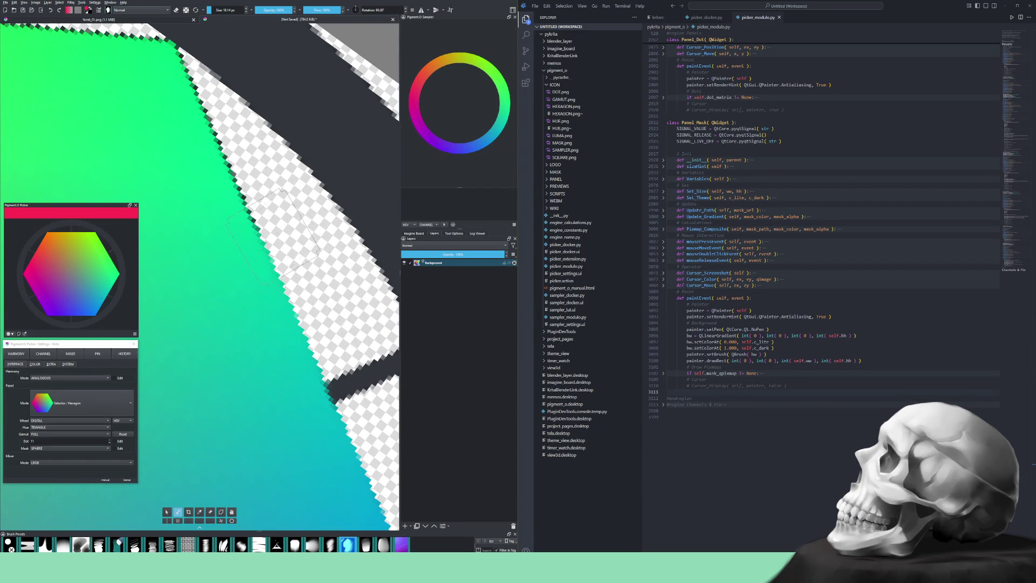
left_click_drag(281, 306, 311, 443)
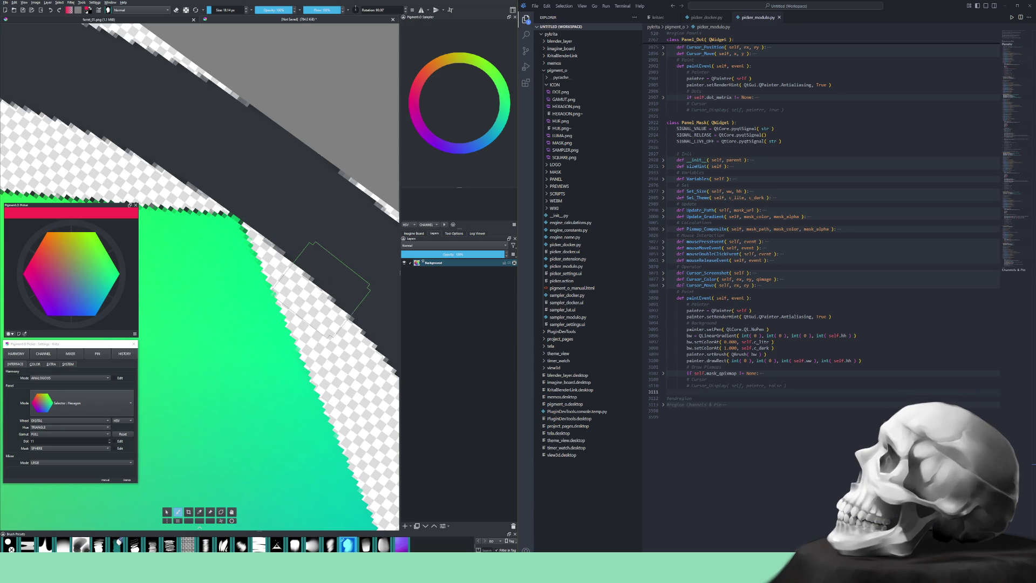
- Lasso a freehand selection around a region along the green edge
left_click(222, 513)
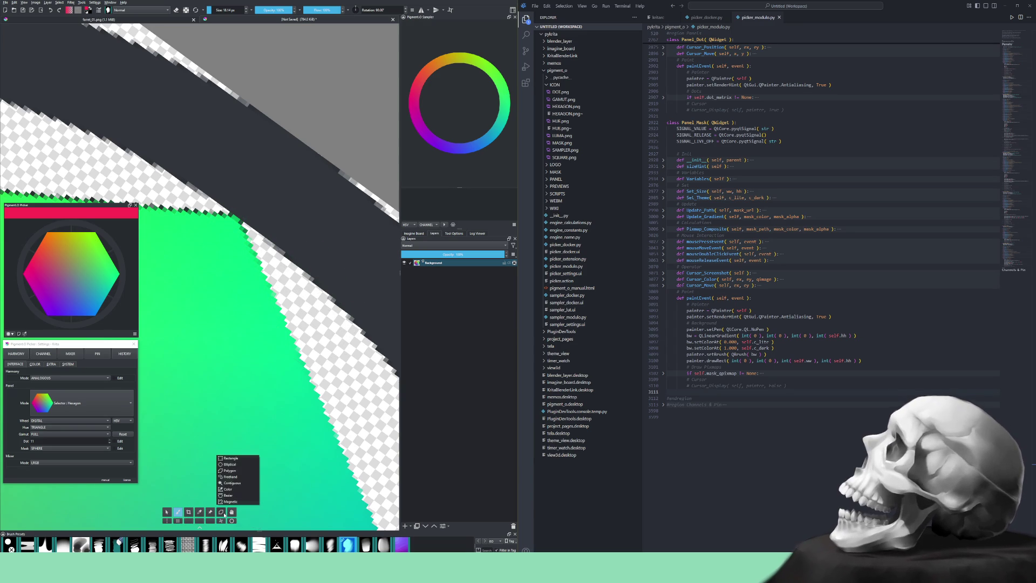
left_click(239, 489)
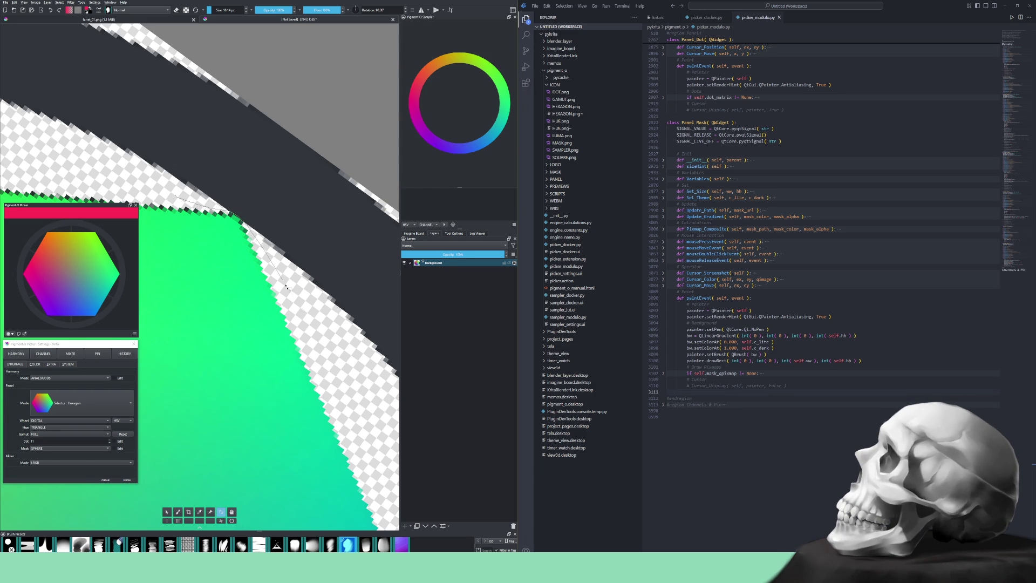
left_click_drag(213, 383, 82, 178)
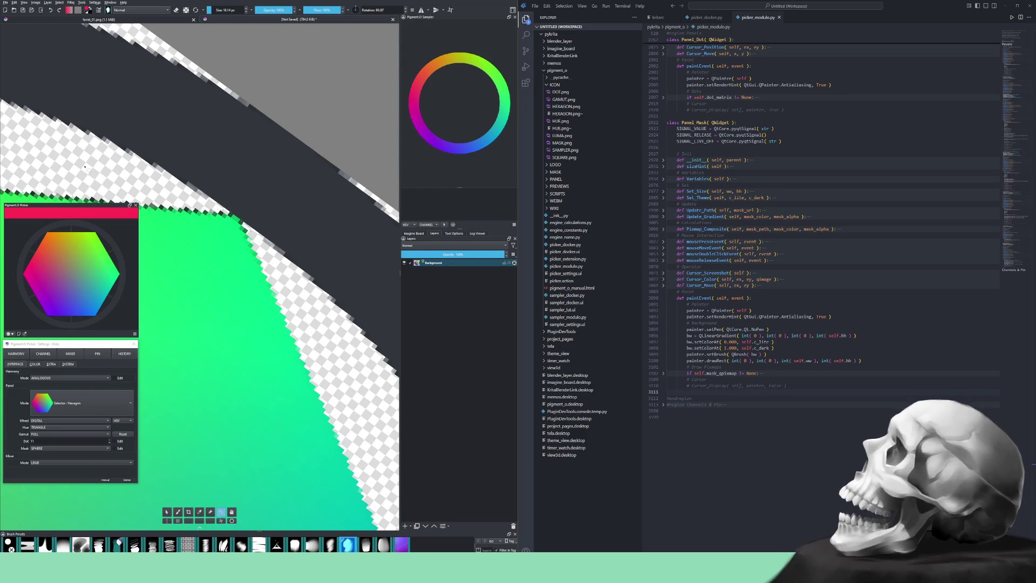
- Return to the brush and level the view along the edge toward the canvas corner
left_click(178, 512)
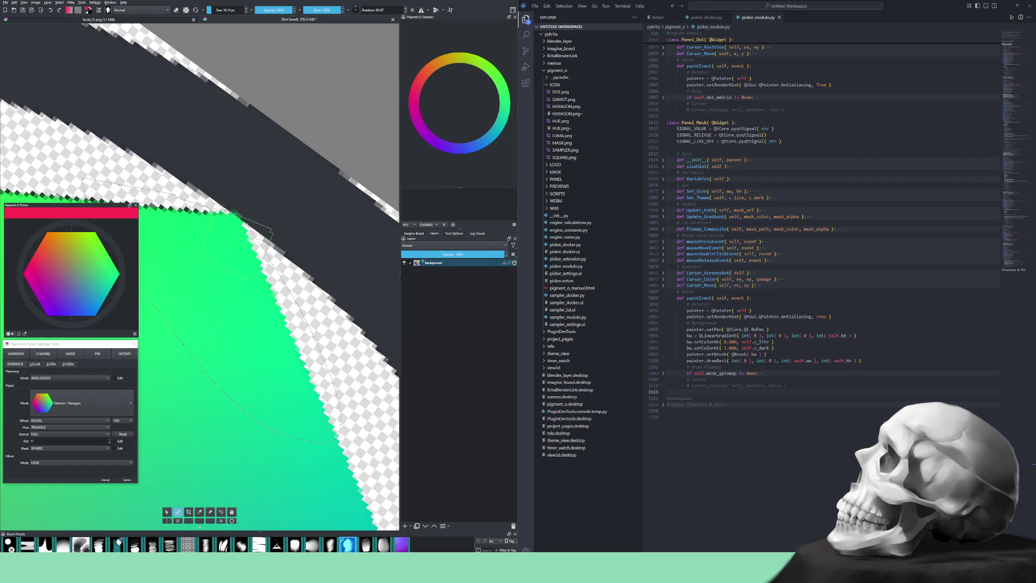
left_click_drag(246, 336, 309, 420)
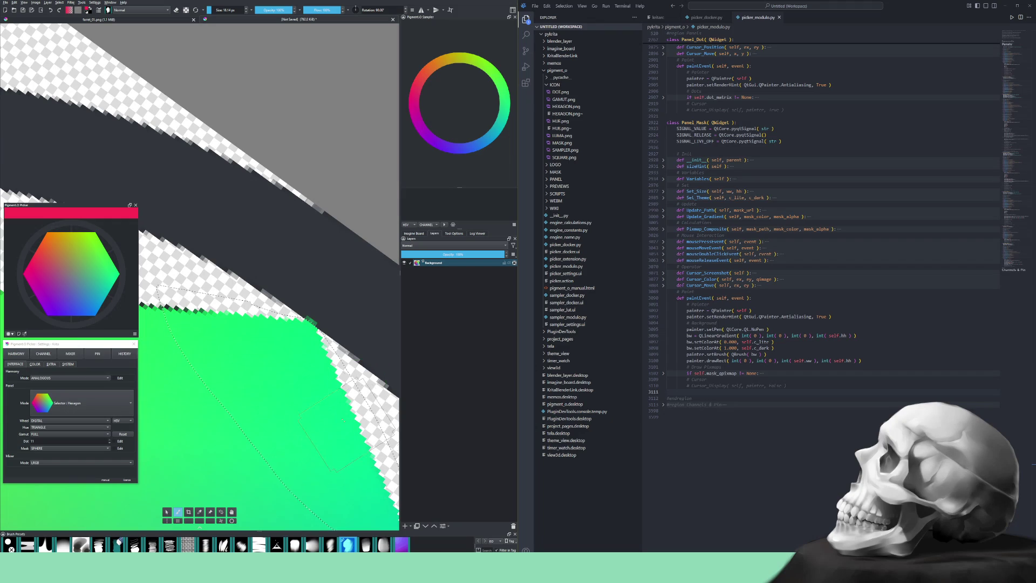
left_click_drag(305, 414, 345, 272)
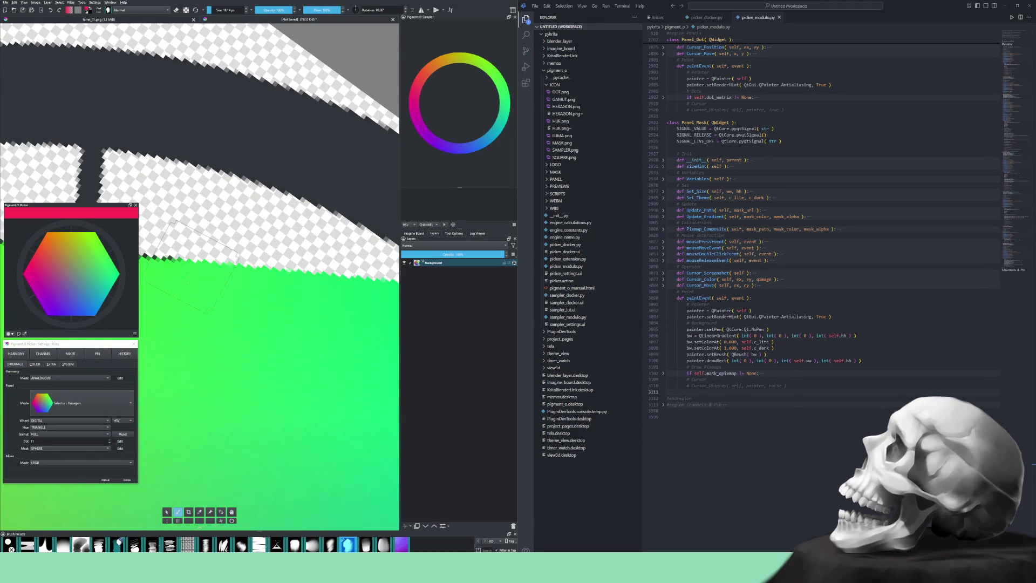
left_click_drag(182, 269, 324, 294)
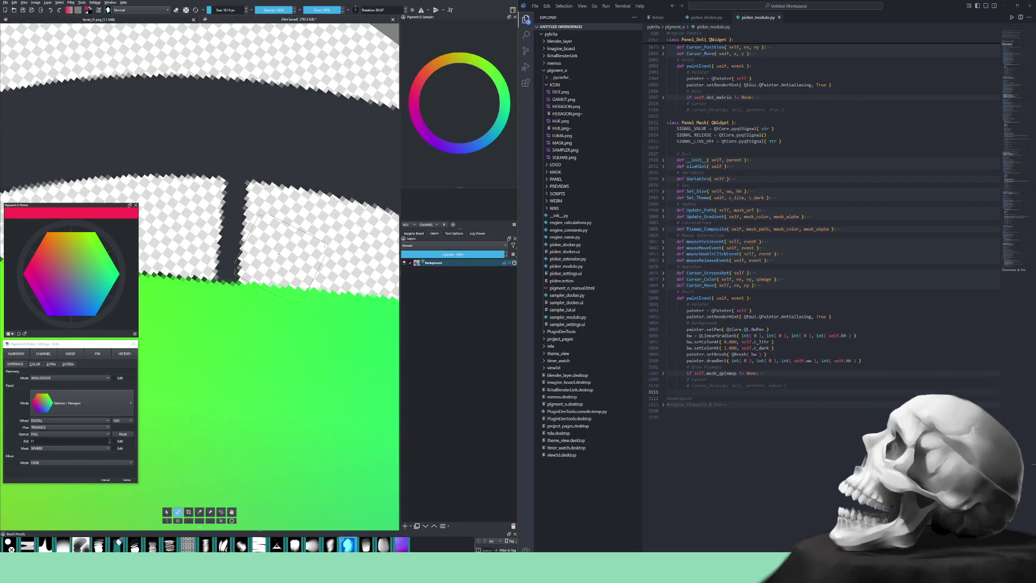
left_click_drag(199, 325, 277, 338)
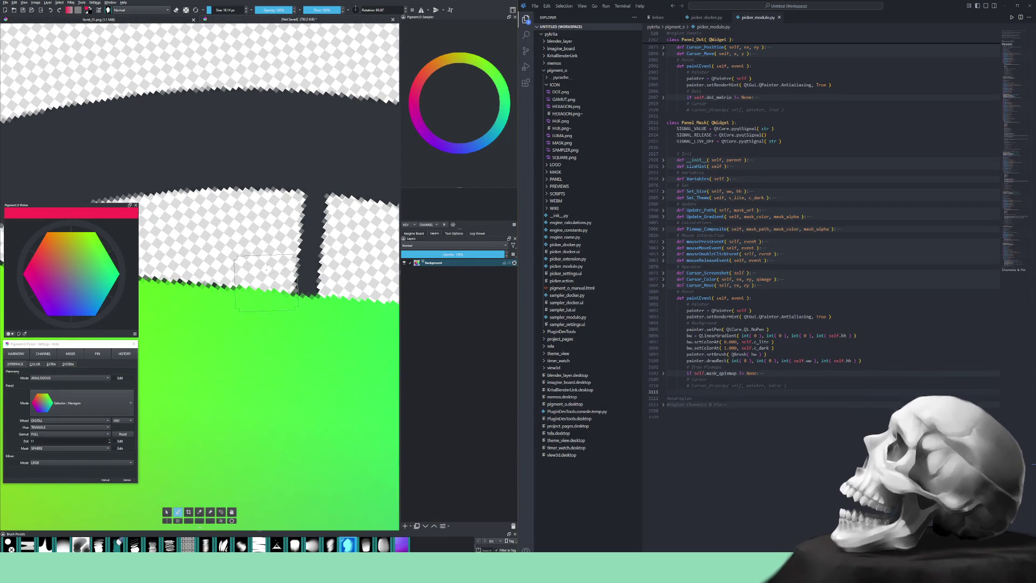
mouse_move(245, 338)
left_mouse_down()
mouse_move(293, 323)
mouse_move(277, 334)
left_mouse_up()
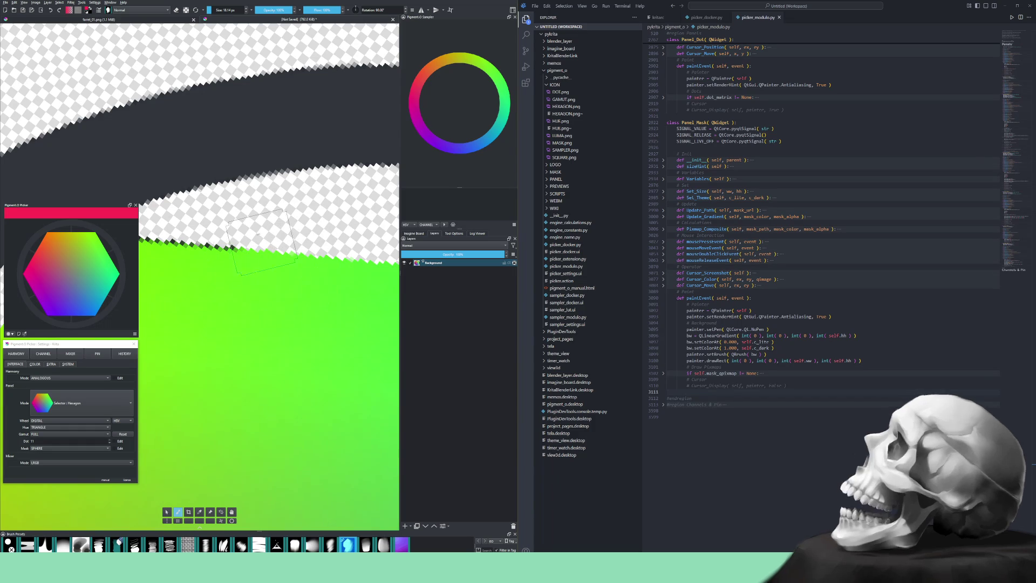
mouse_move(224, 251)
left_mouse_down()
mouse_move(308, 305)
mouse_move(286, 248)
left_mouse_up()
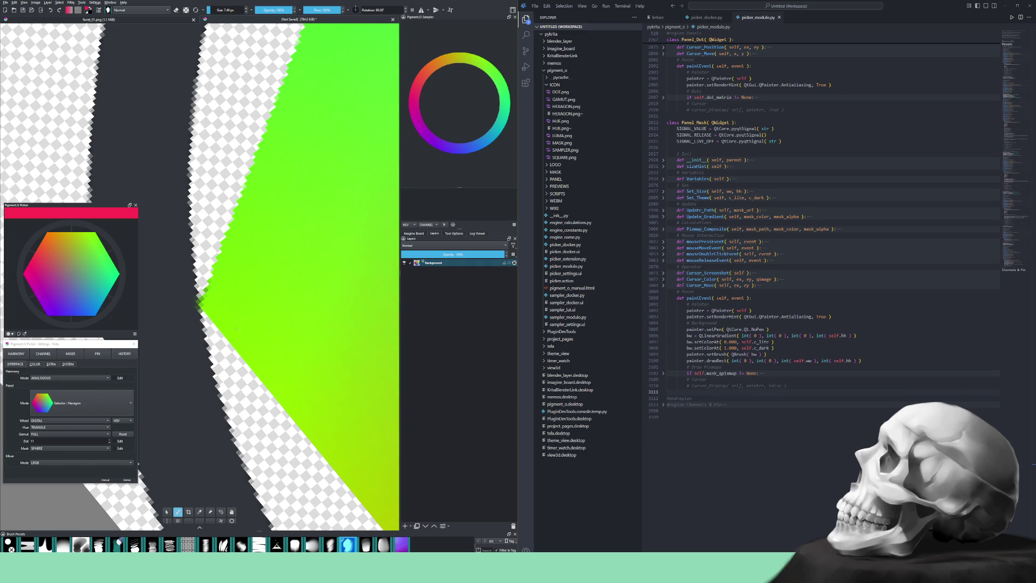
- Try a straight-line stroke from the hexagon edge, then cancel it
key("v")
left_click_drag(213, 205, 206, 252)
key("Escape")
- Go back to the freehand brush and zoom in on the orange edge
left_click(179, 512)
mouse_move(289, 358)
left_mouse_down()
mouse_move(307, 407)
mouse_move(283, 438)
mouse_move(289, 423)
mouse_move(270, 435)
left_mouse_up()
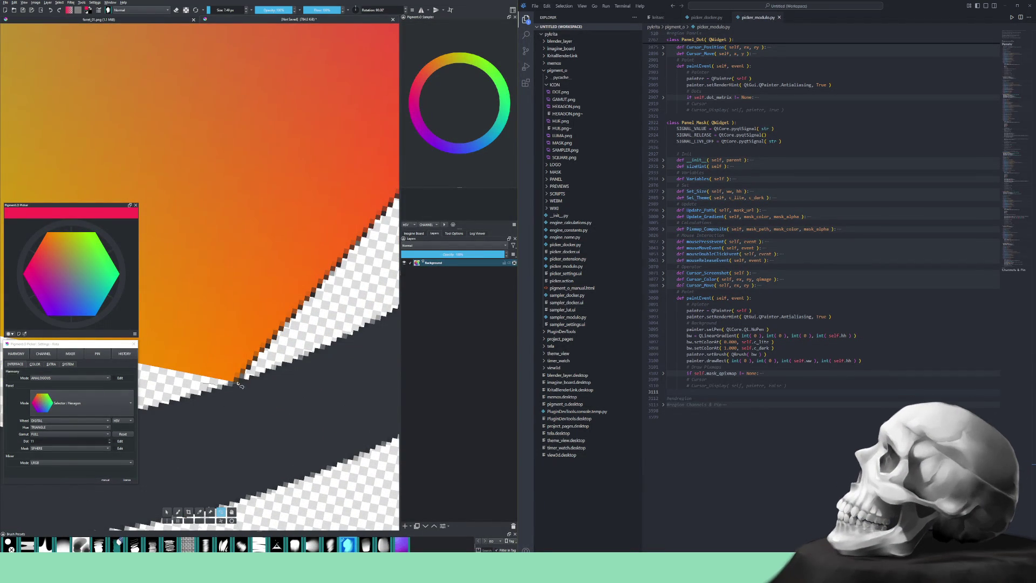
left_click(178, 512)
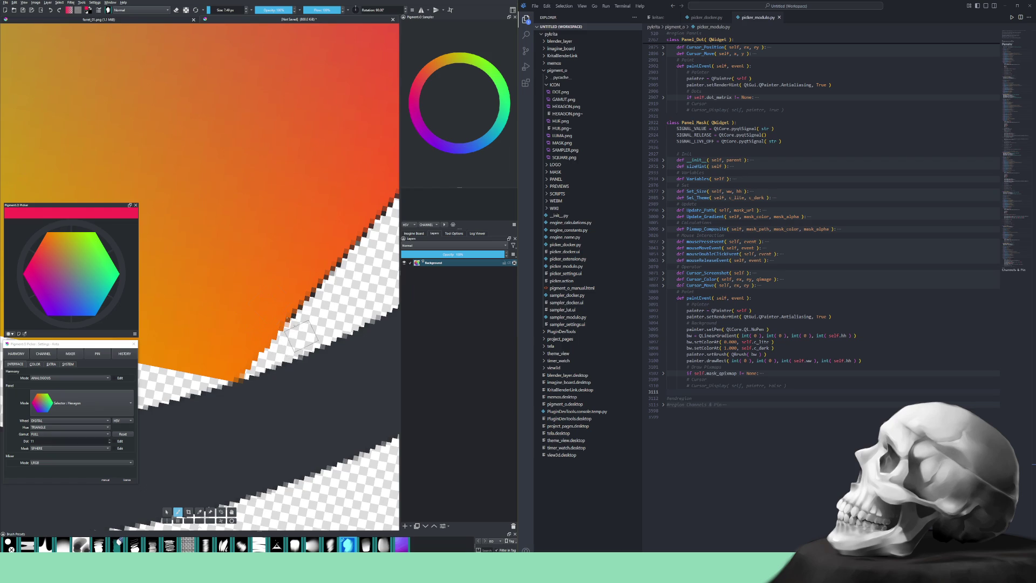
scroll(287, 286, "down", 1)
scroll(236, 439, "down", 2)
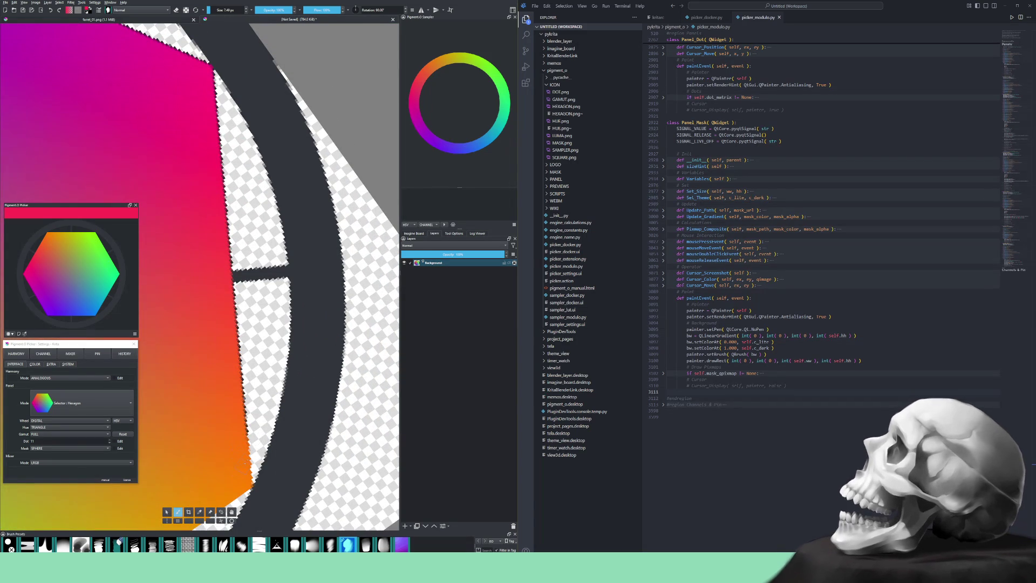
- Rotate the view along the magenta edge and set the brush to 11.87 px
left_click_drag(248, 435, 246, 431)
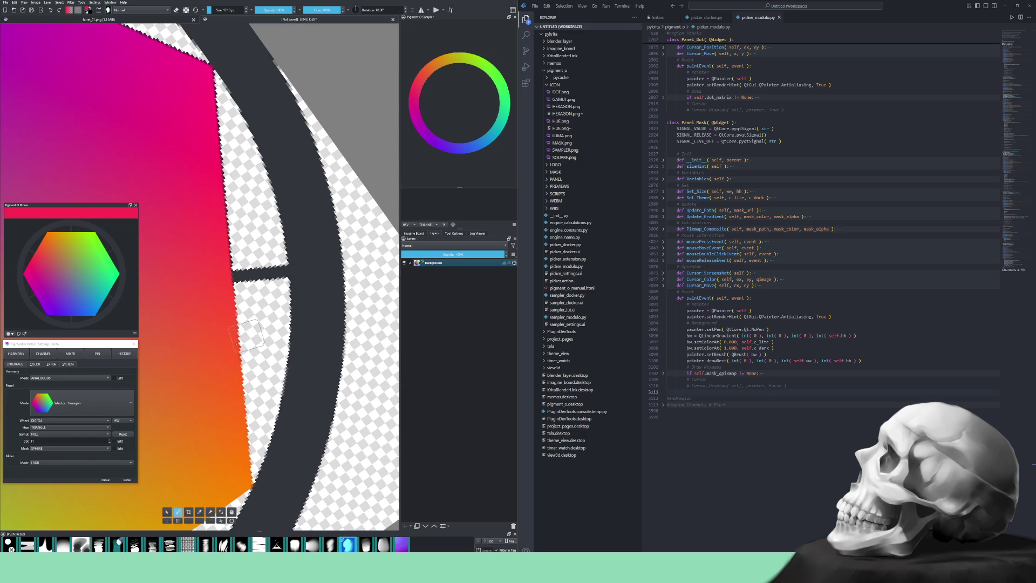
key("4")
key("4")
key("4")
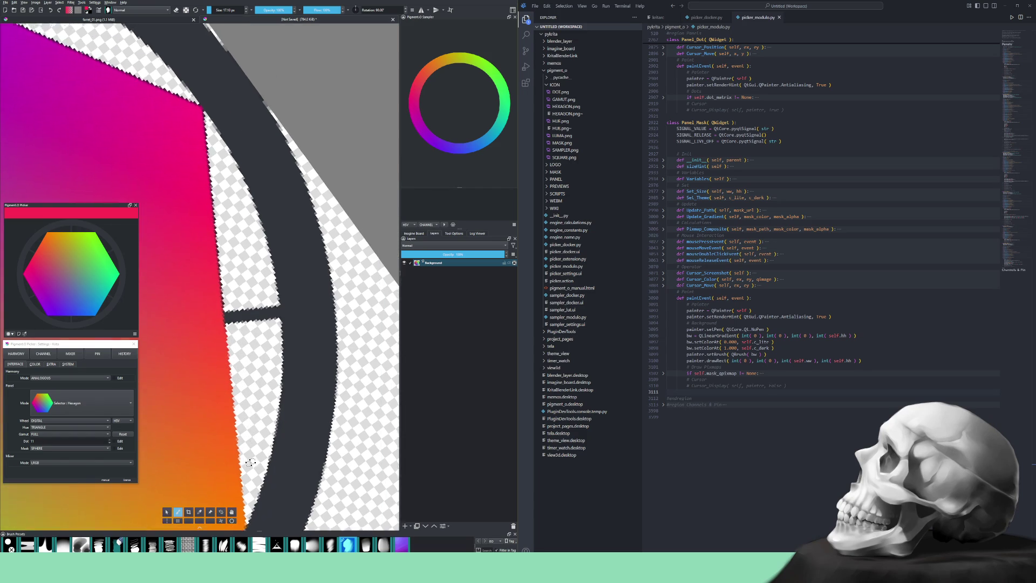
left_click_drag(295, 401, 270, 380)
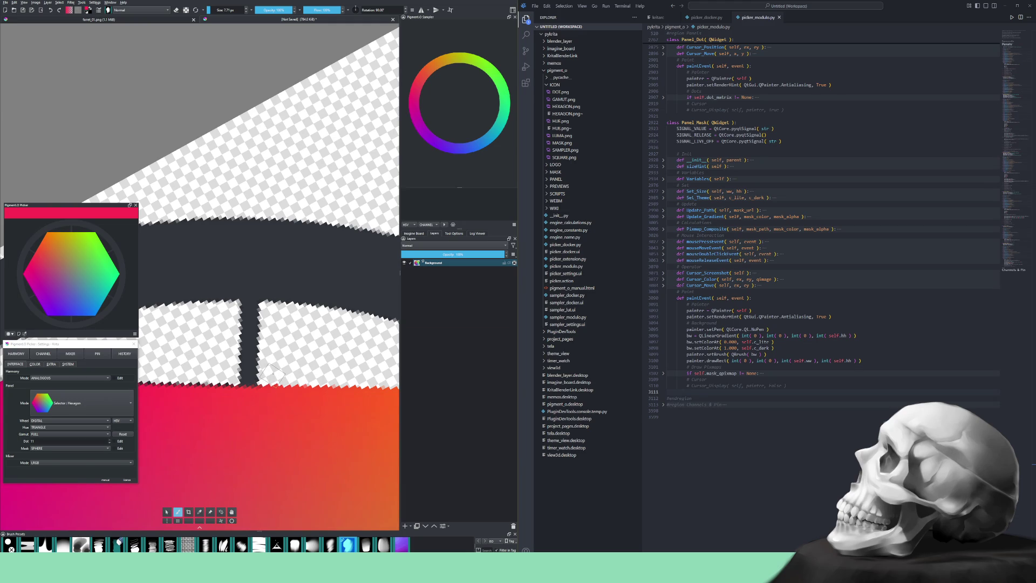
mouse_move(247, 410)
left_mouse_down()
mouse_move(301, 381)
mouse_move(284, 377)
mouse_move(331, 305)
left_mouse_up()
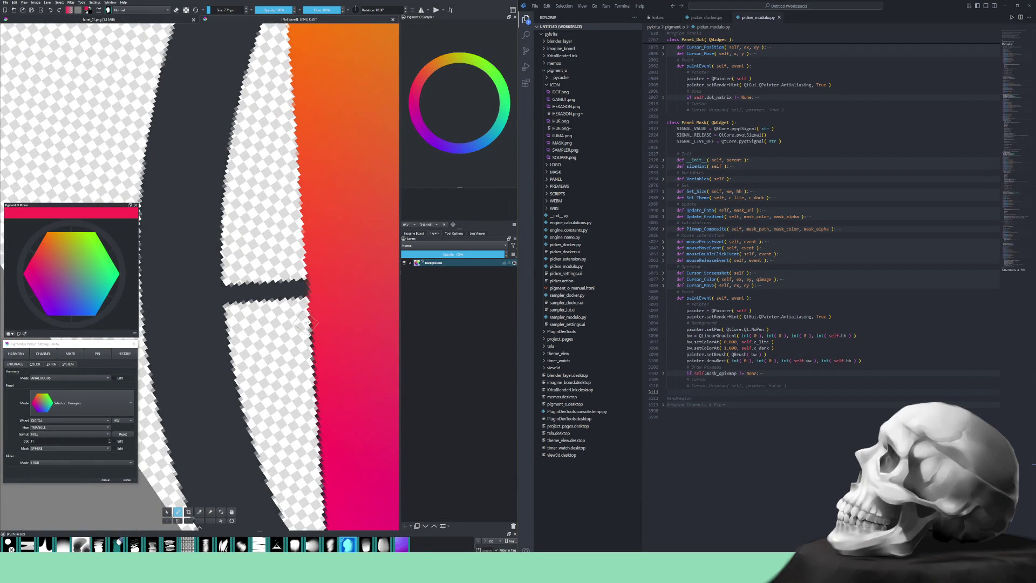
left_click_drag(314, 372, 315, 323)
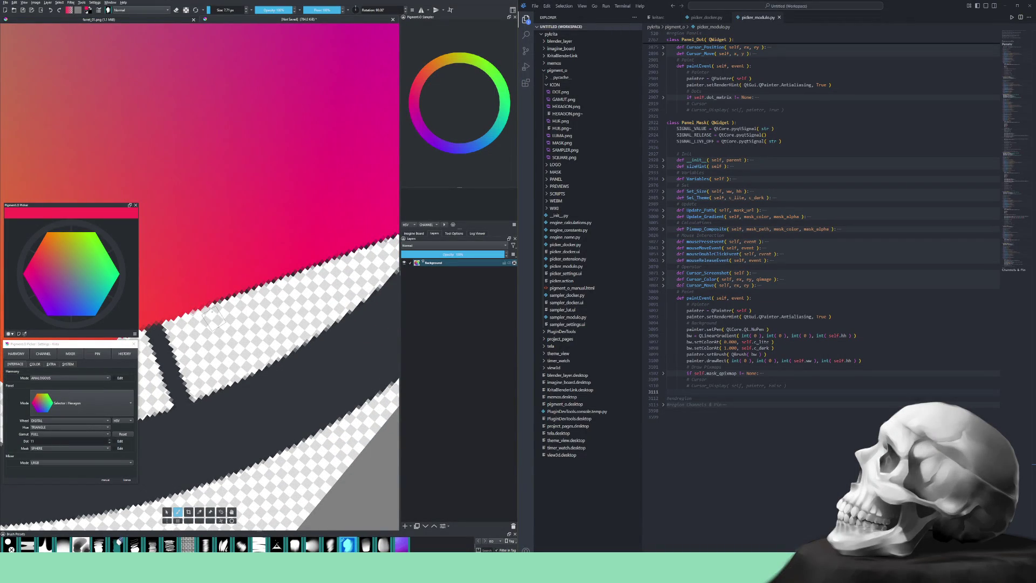
left_click_drag(214, 318, 227, 314, "shift")
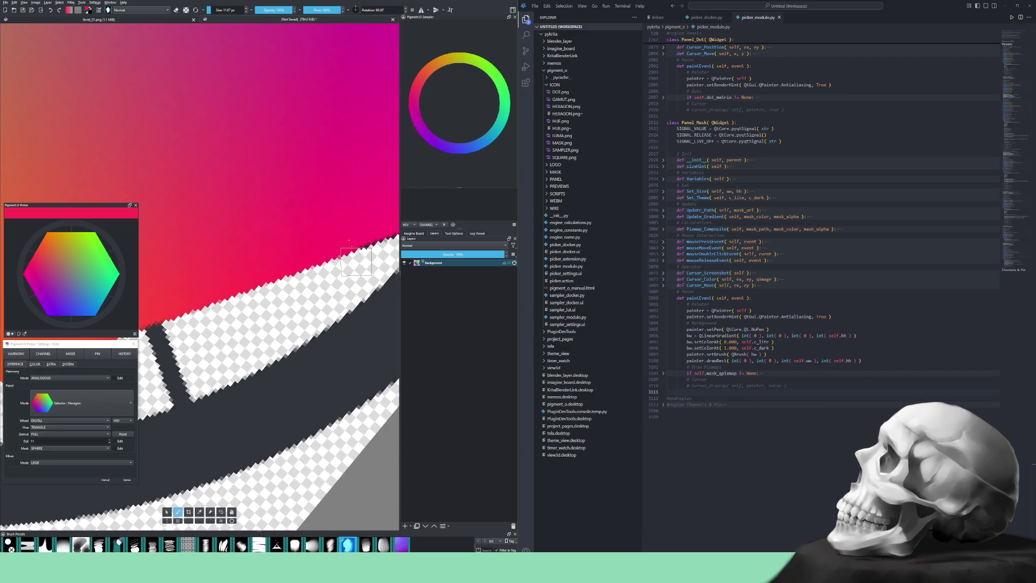
left_click_drag(349, 271, 264, 364)
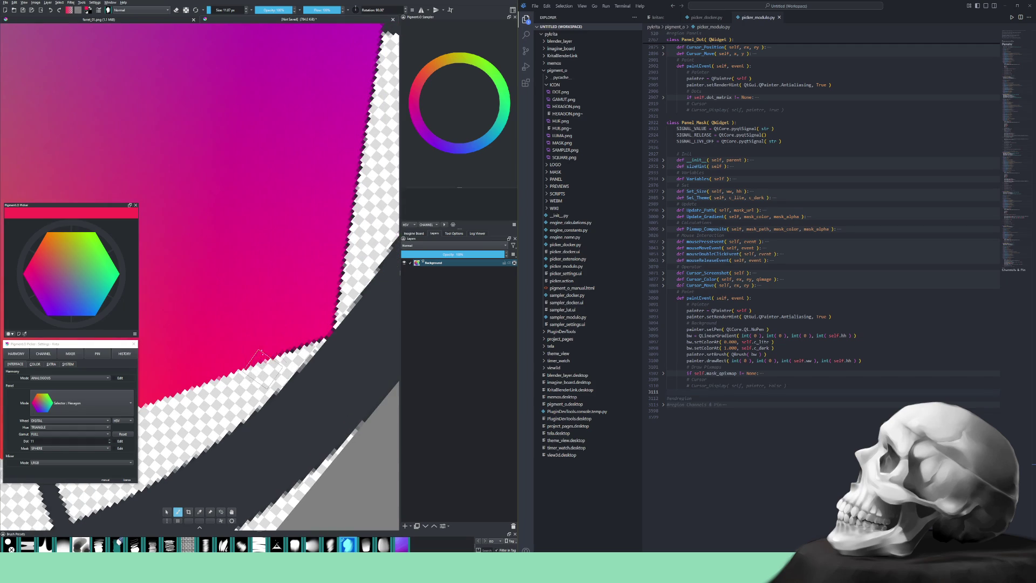
- Mark a freehand selection along the hexagon's edge, then return to the brush
left_click(220, 511)
mouse_move(197, 416)
left_mouse_down()
mouse_move(315, 351)
mouse_move(372, 227)
mouse_move(375, 167)
mouse_move(227, 241)
mouse_move(197, 415)
left_mouse_up()
left_click(178, 512)
scroll(277, 378, "down", 10)
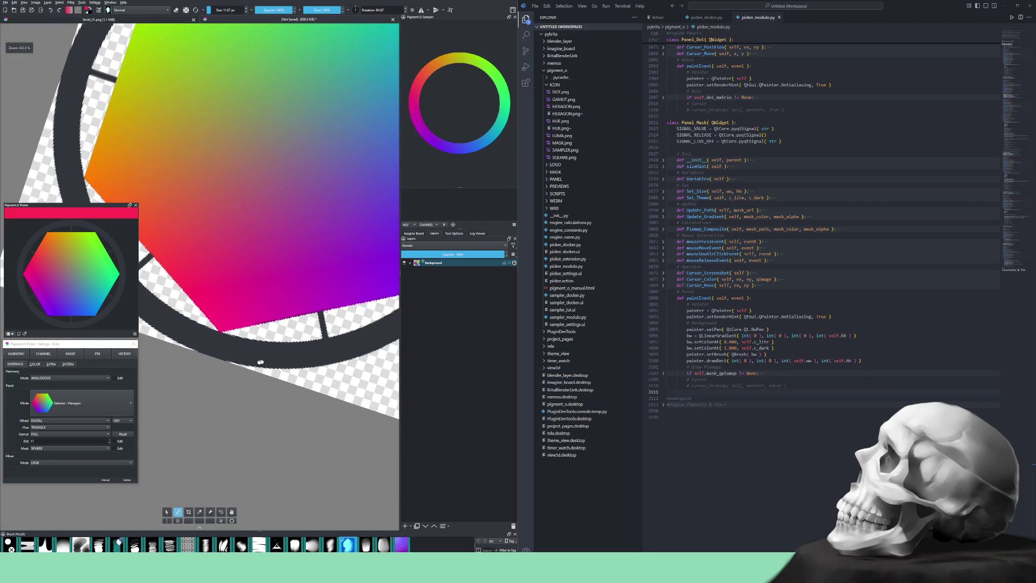
scroll(261, 389, "up", 5)
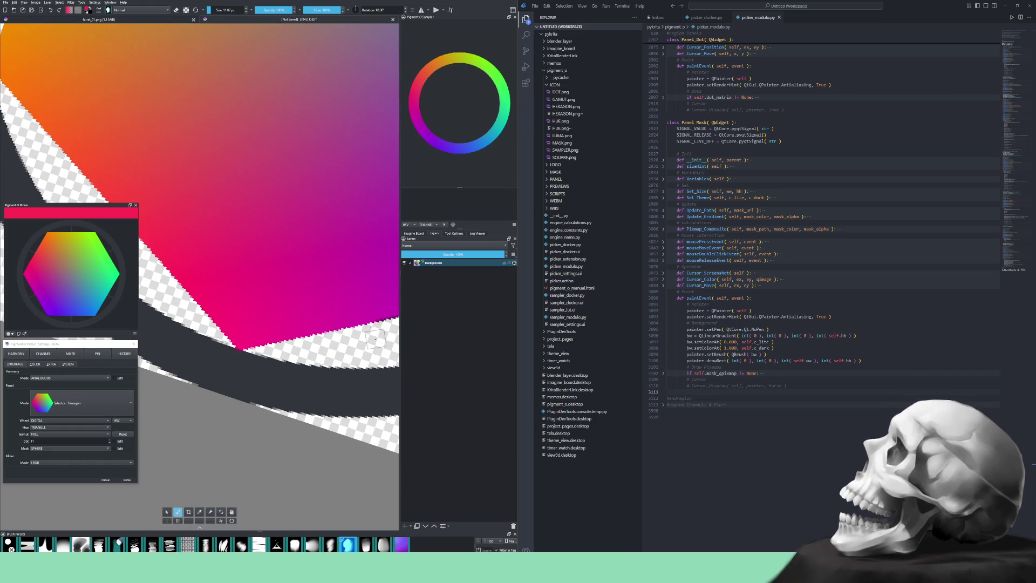
scroll(324, 345, "up", 5)
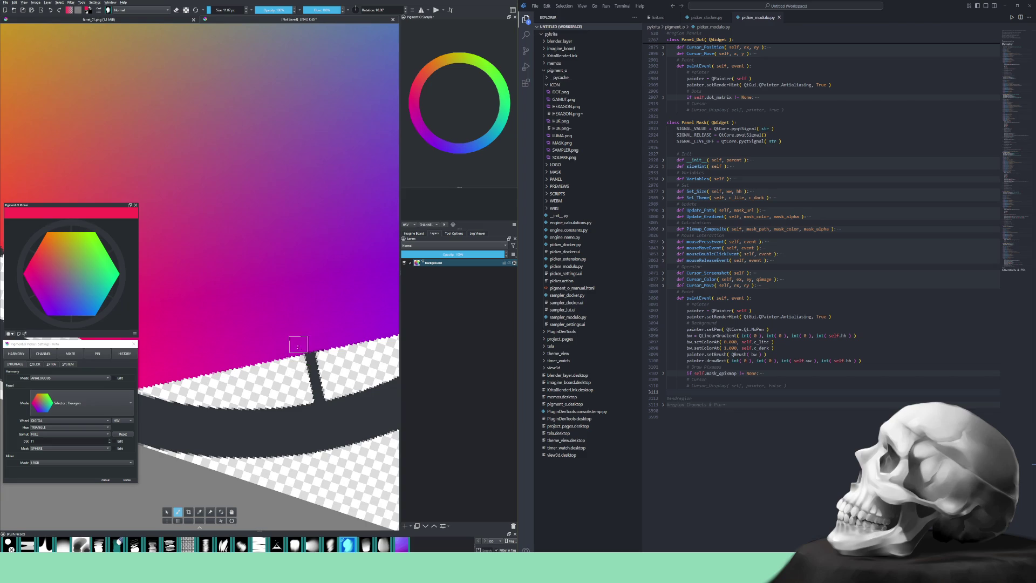
- Fill the gap where magenta meets the dark ring and shrink the brush to 4.16 px
left_click_drag(310, 351, 317, 349)
scroll(324, 361, "right", 3)
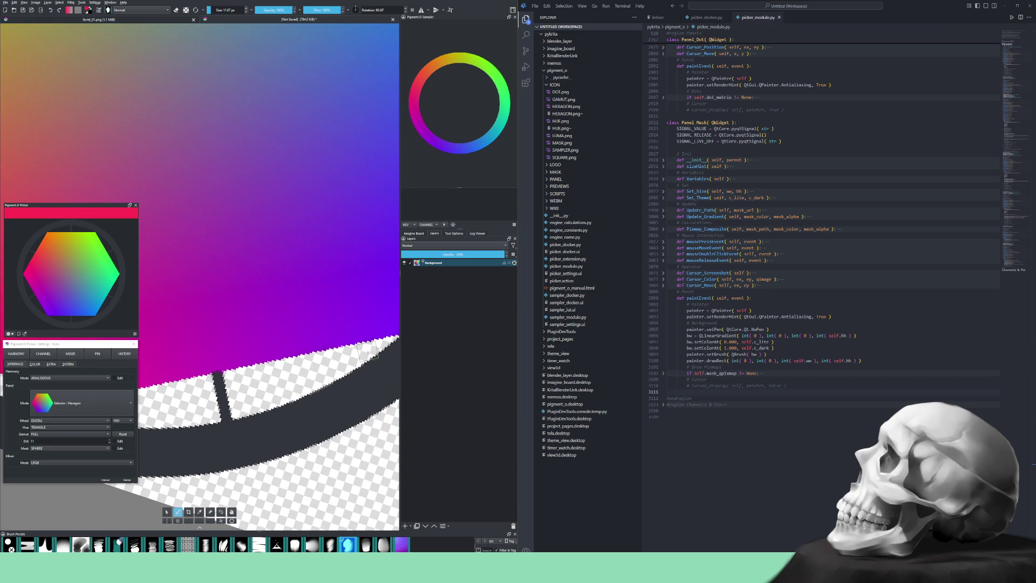
left_click_drag(369, 371, 294, 390)
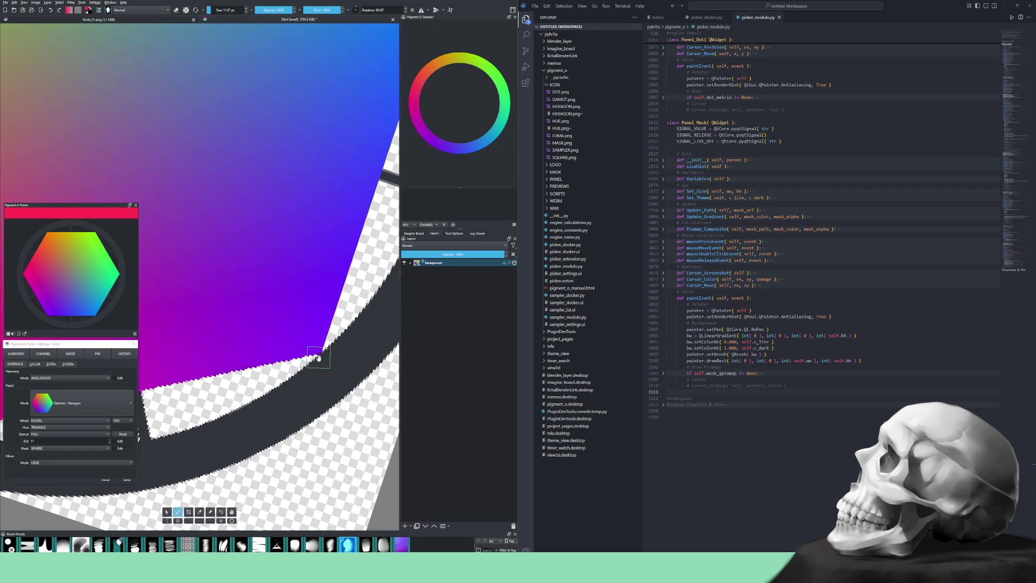
scroll(323, 331, "up", 5)
key("bracketleft")
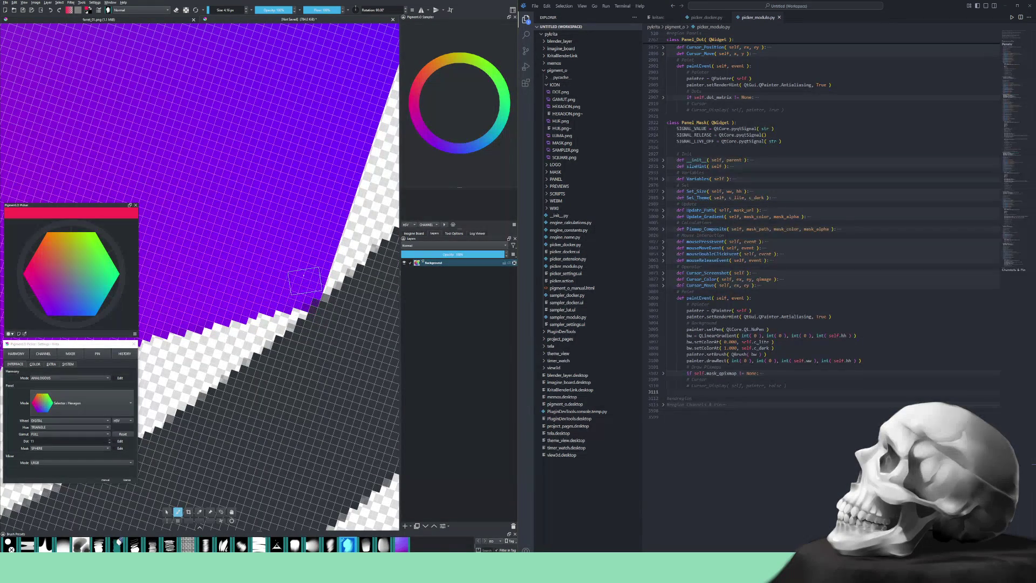
scroll(316, 343, "down", 2)
scroll(316, 343, "down", 4)
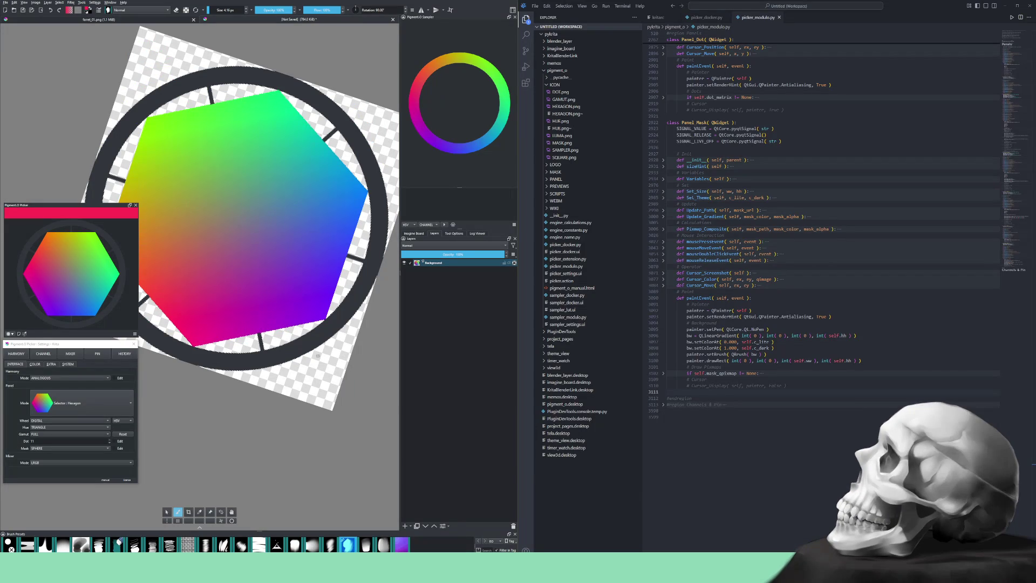
- Reset the view upright and shrink the image with Scale Image To New Size
key("5")
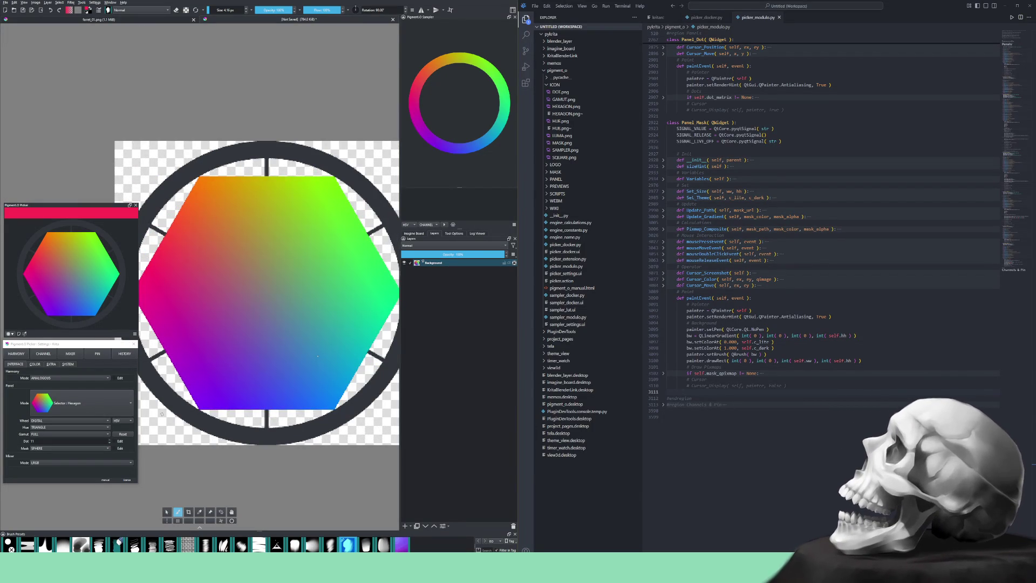
left_click(60, 3)
mouse_move(48, 3)
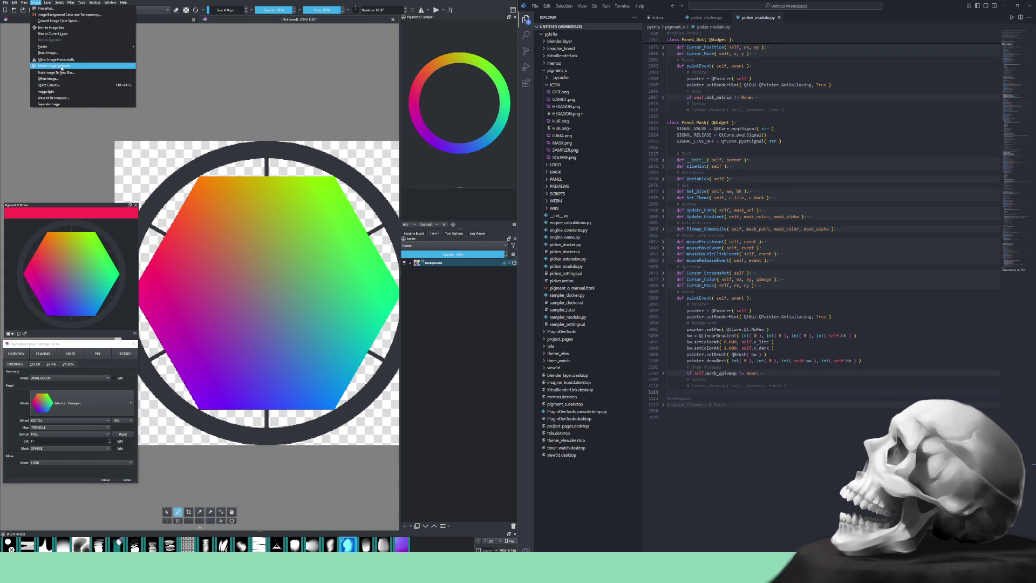
left_click(63, 72)
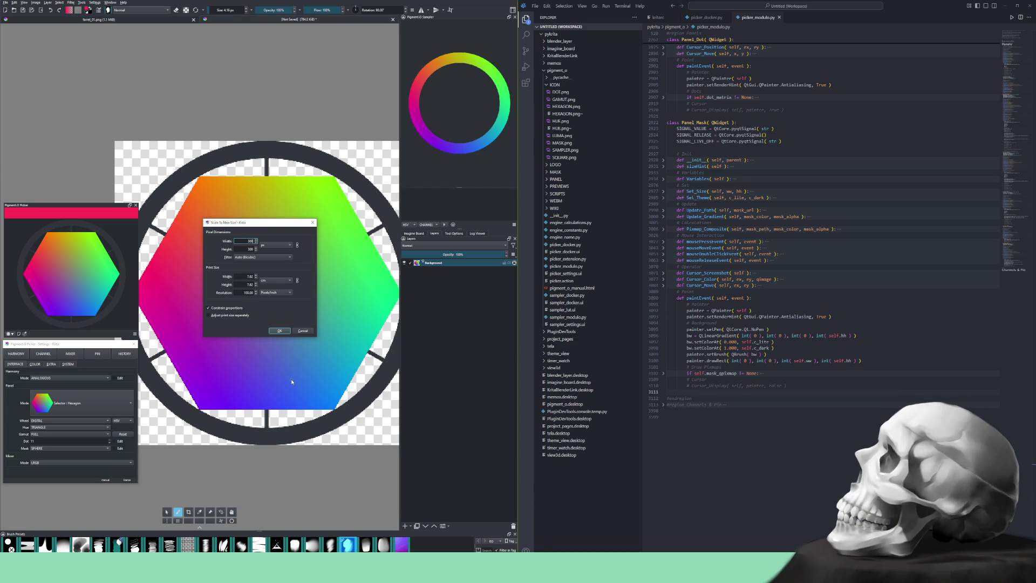
key("Return")
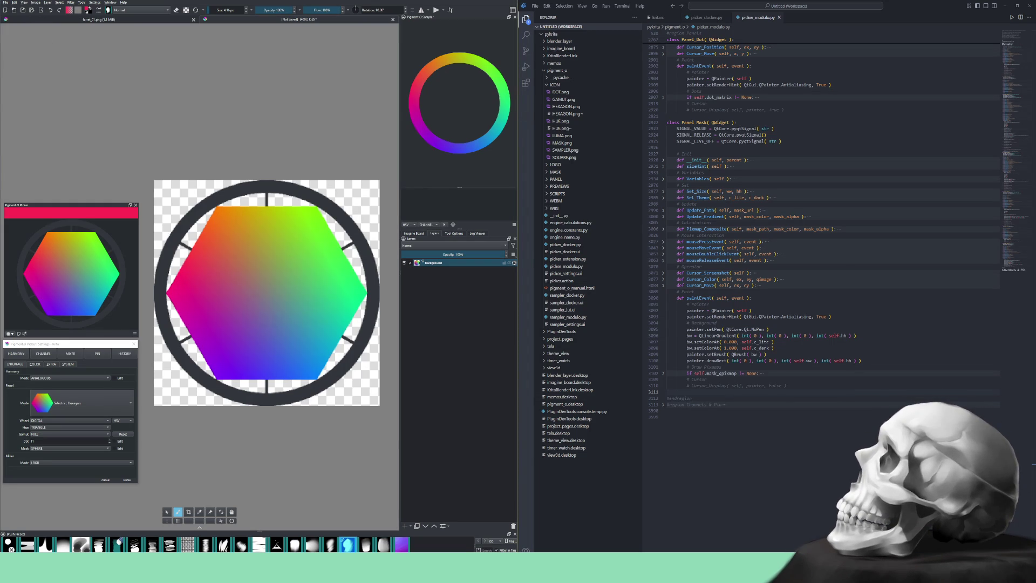
- Save over HEXAGON.png with default PNG options and set the picker to Selector: Luma
key("Return")
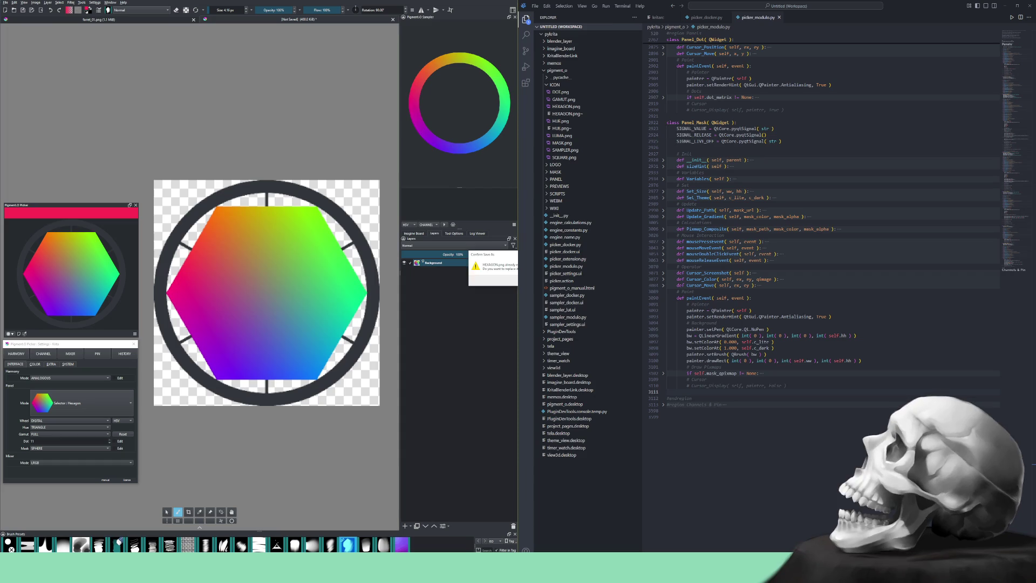
key("Return")
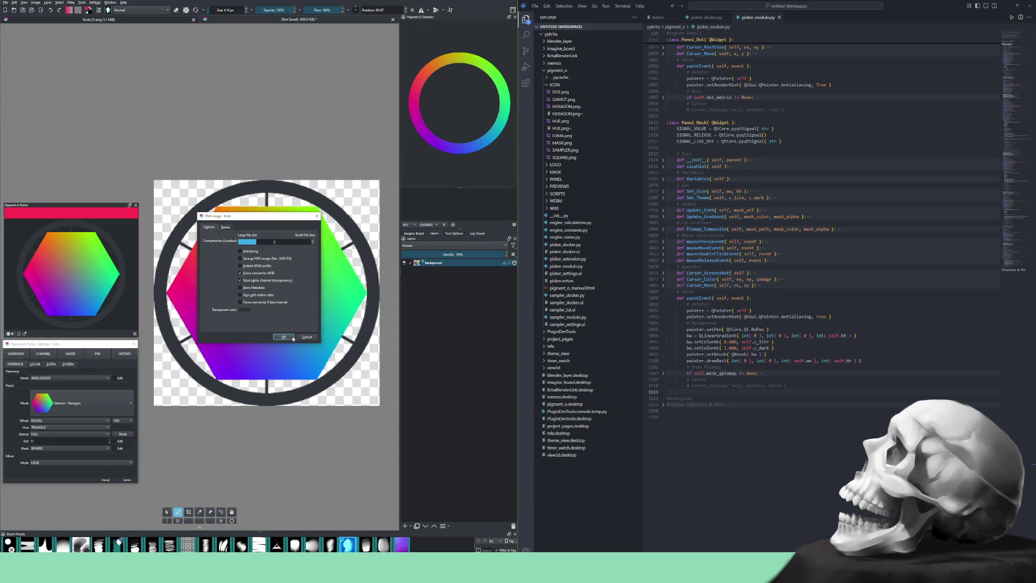
left_click(292, 337)
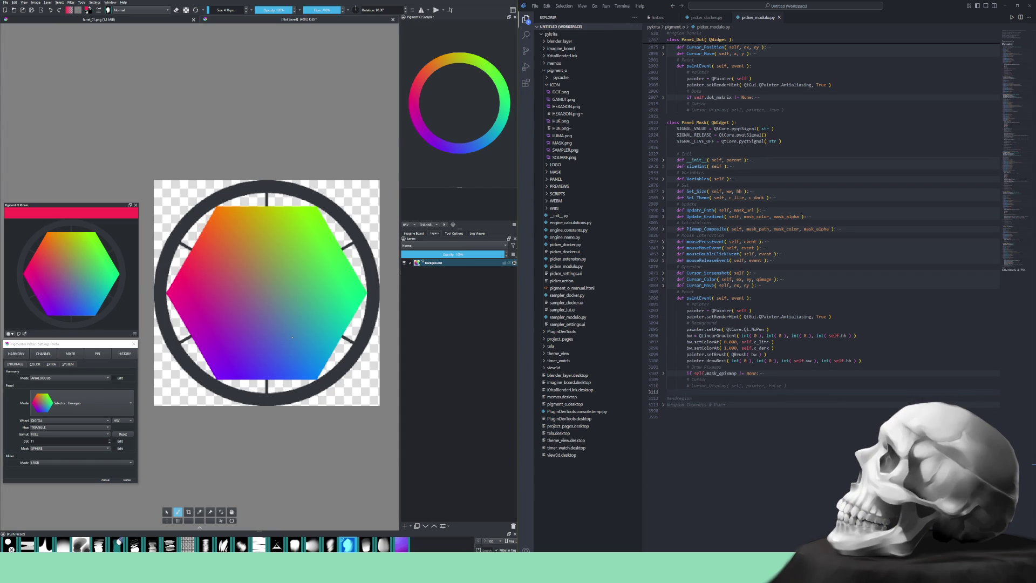
left_click(69, 405)
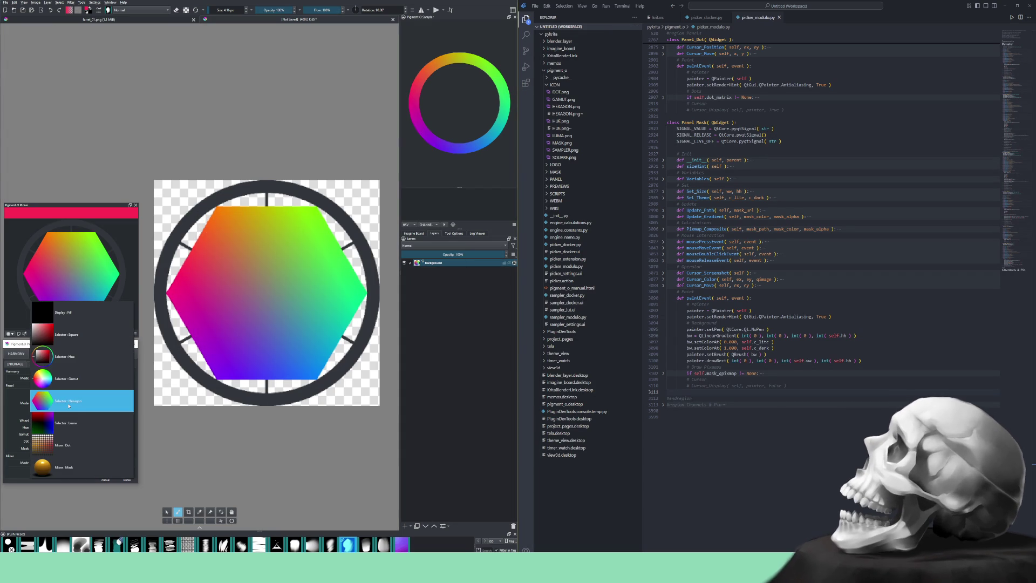
left_click(63, 428)
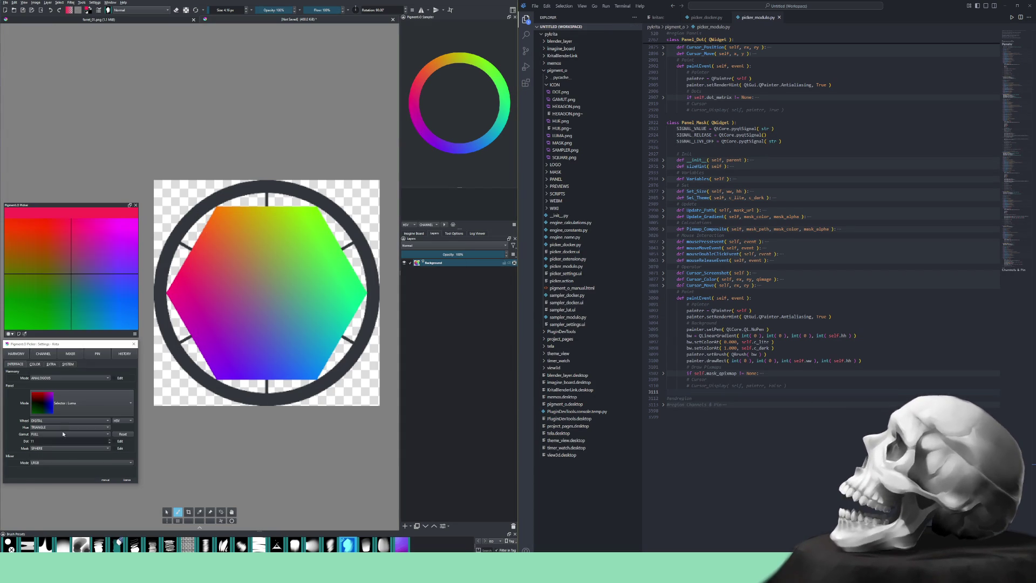
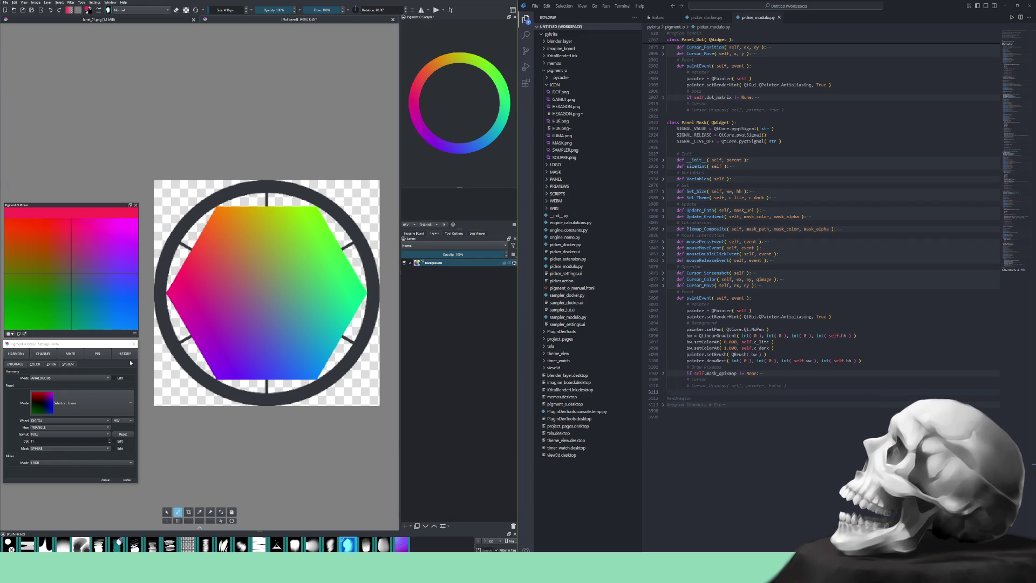
- Close the unsaved Untitled colour-wheel document, discarding its changes
scroll(71, 407, "down", 1)
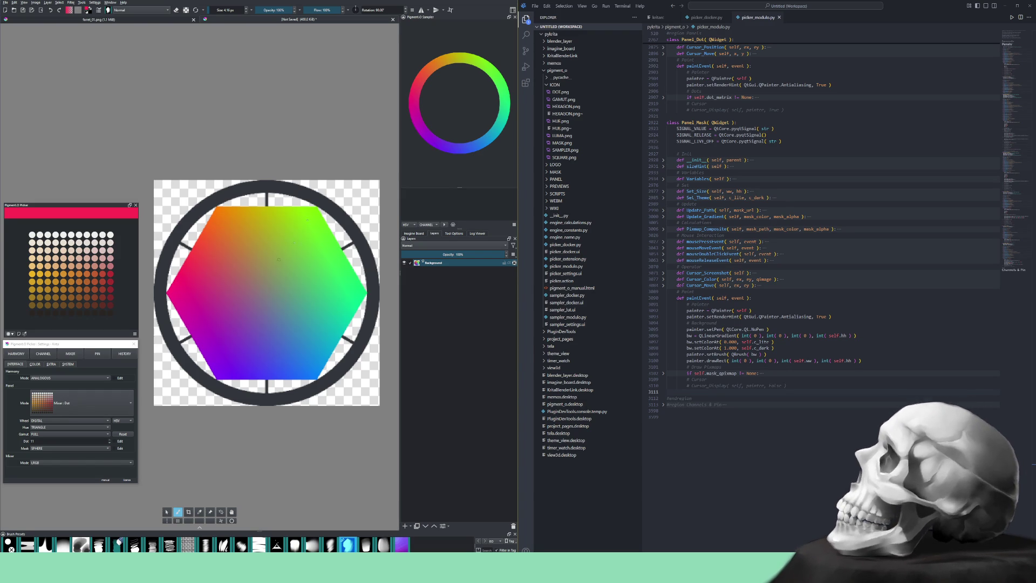
left_click(394, 20)
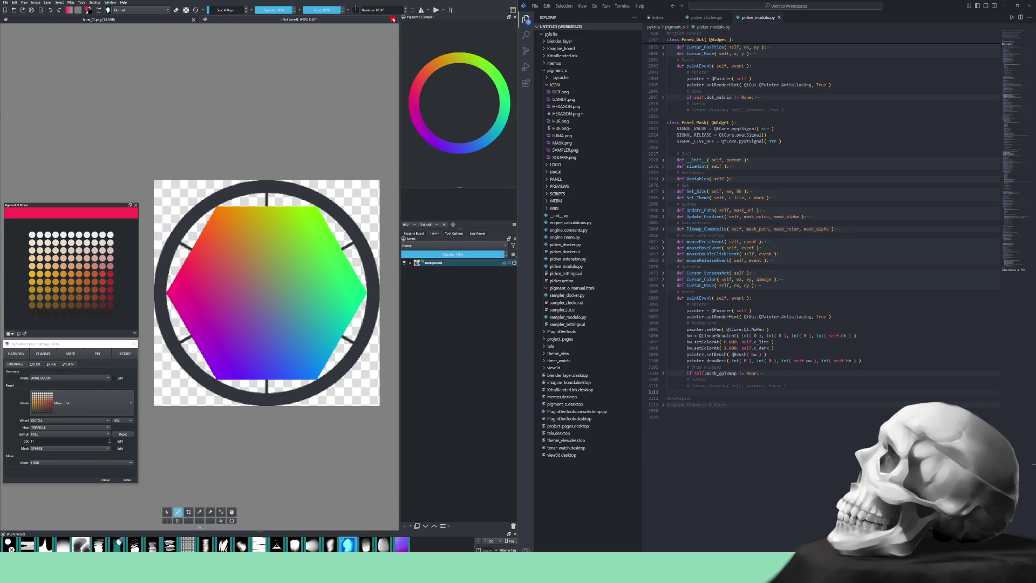
left_click(264, 289)
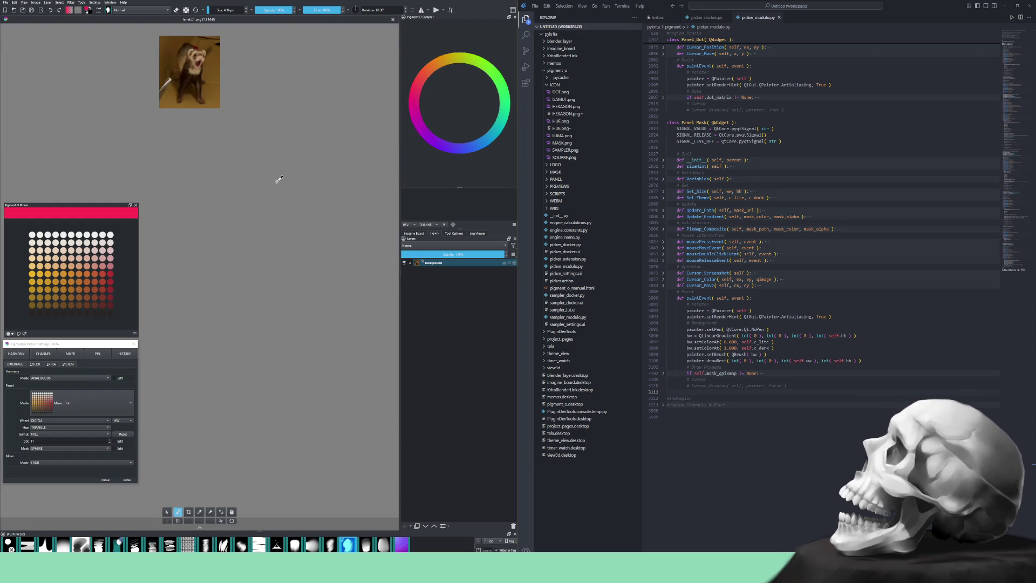
- Create a new document from the clipboard screenshot and crop it roughly around the dot grid
key("ctrl+n")
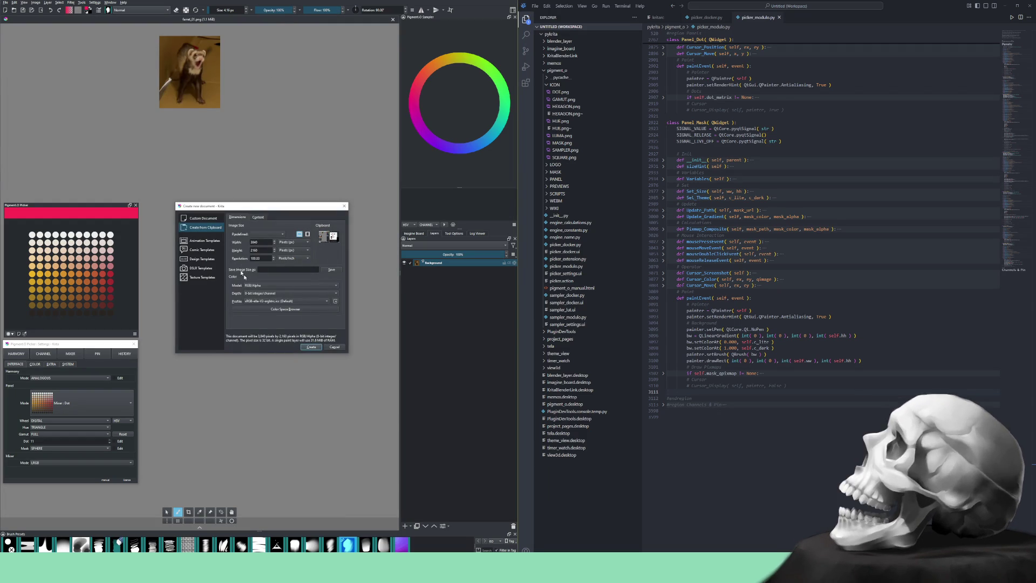
left_click(311, 347)
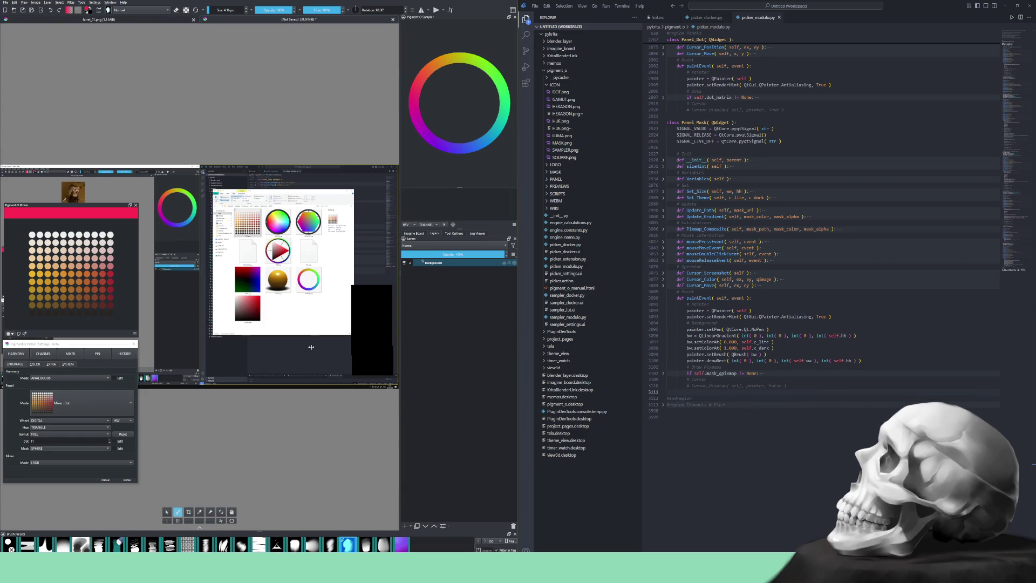
scroll(233, 283, "up", 5)
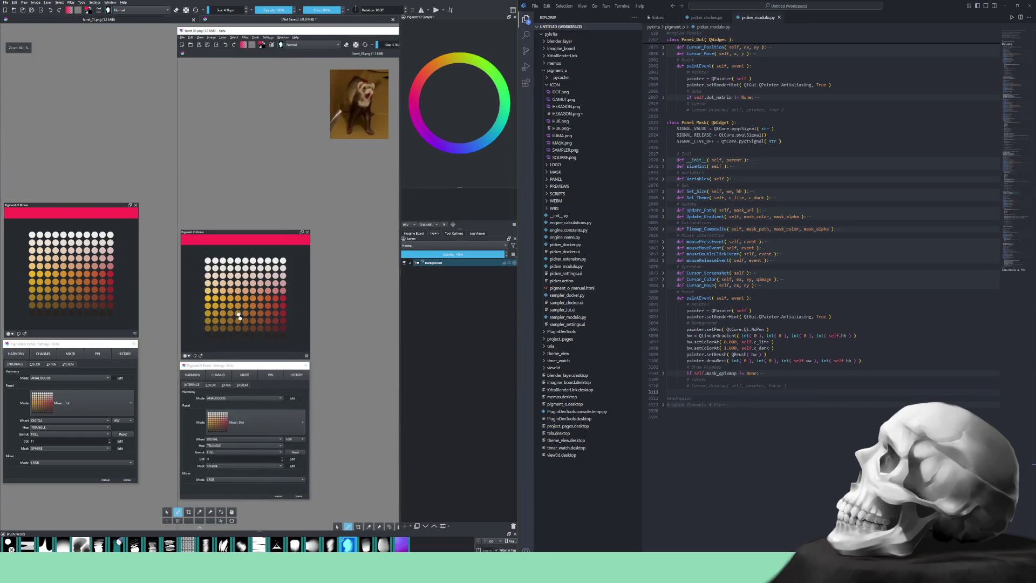
scroll(254, 313, "down", 1)
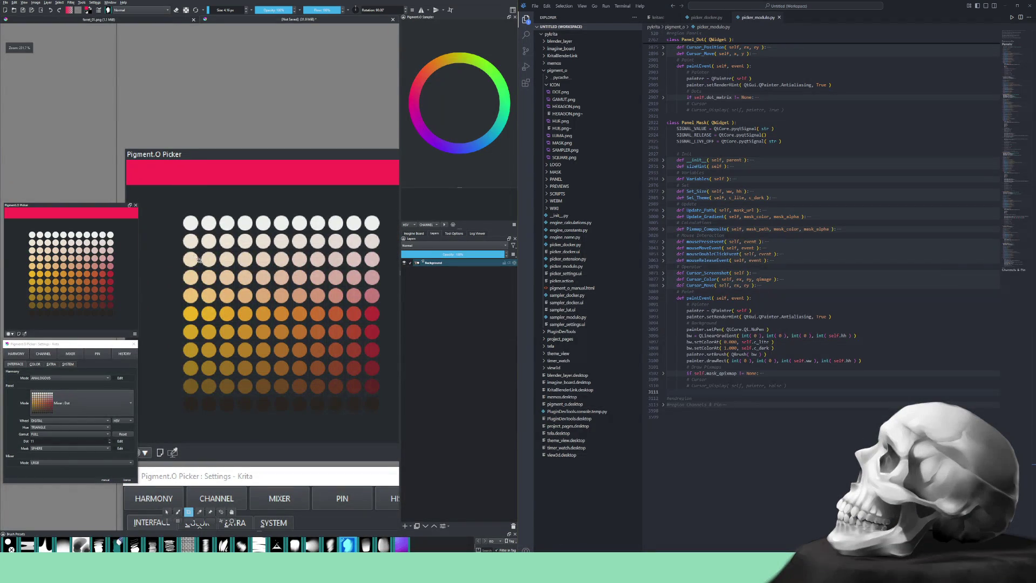
mouse_move(179, 210)
left_mouse_down()
mouse_move(332, 430)
mouse_move(386, 418)
left_mouse_up()
key("Return")
- Tighten the crop's bottom-right and top-left edges to the dot grid and commit it
scroll(365, 377, "up", 6)
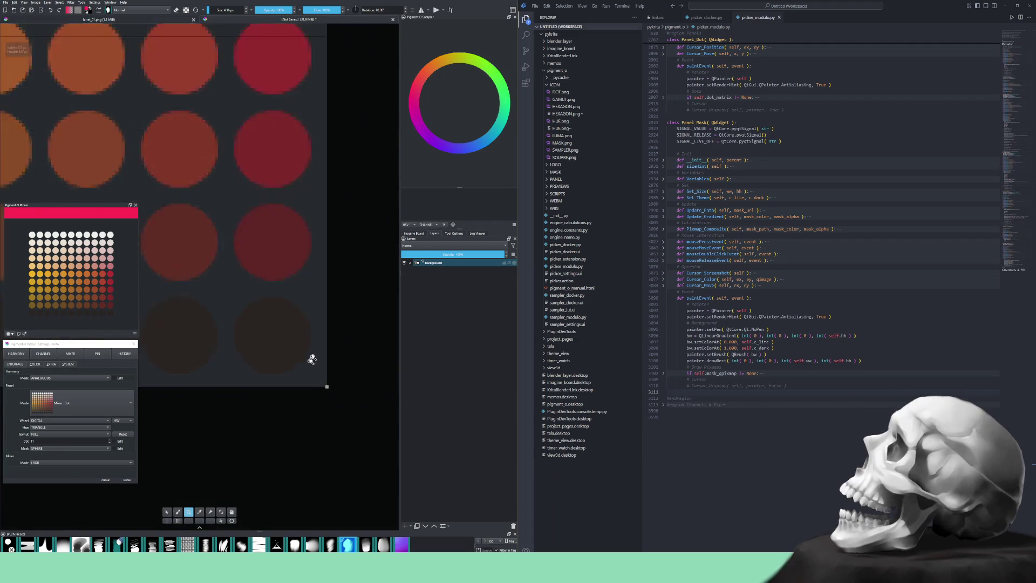
mouse_move(340, 394)
left_mouse_down()
mouse_move(332, 374)
mouse_move(313, 372)
left_mouse_up()
scroll(259, 326, "down", 5)
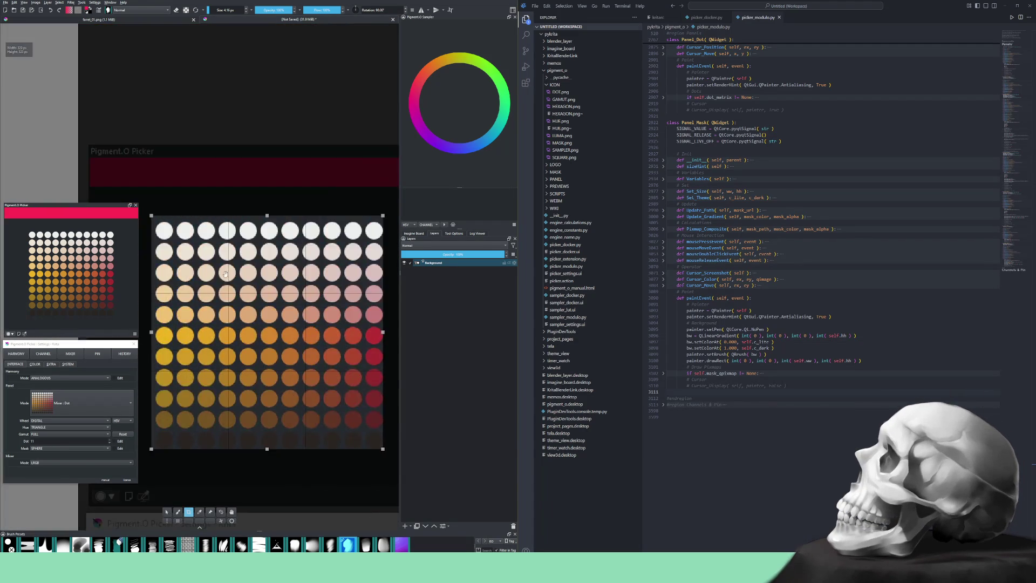
scroll(232, 281, "up", 10)
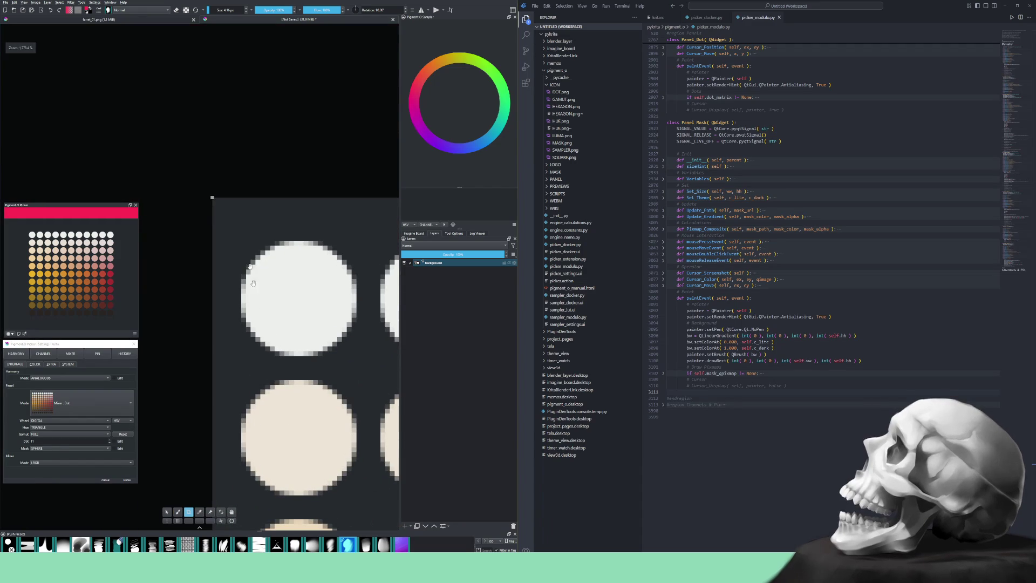
left_click_drag(213, 198, 241, 240)
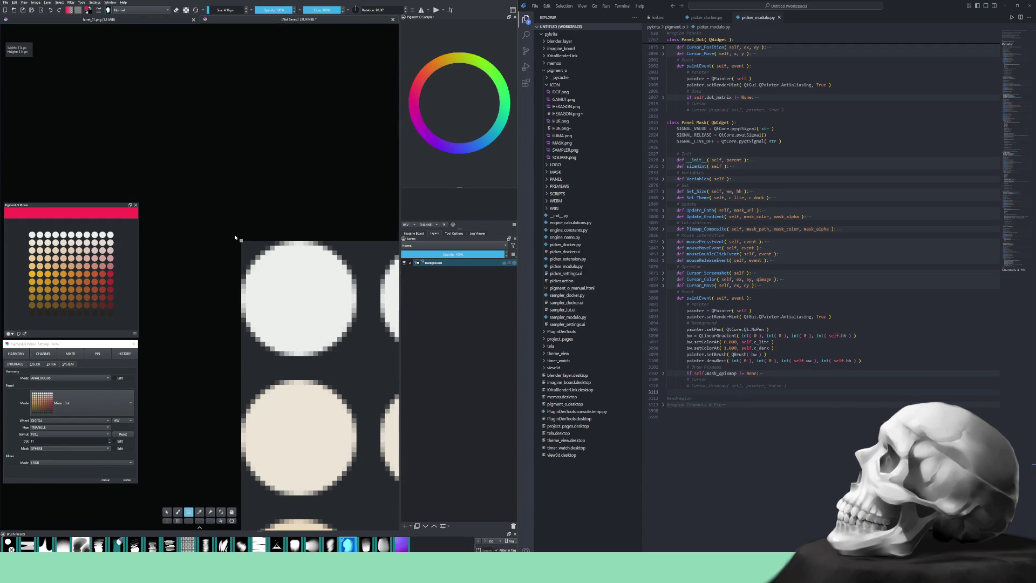
key("Return")
- Add a filter mask to the cropped swatch-grid layer
scroll(228, 262, "down", 4)
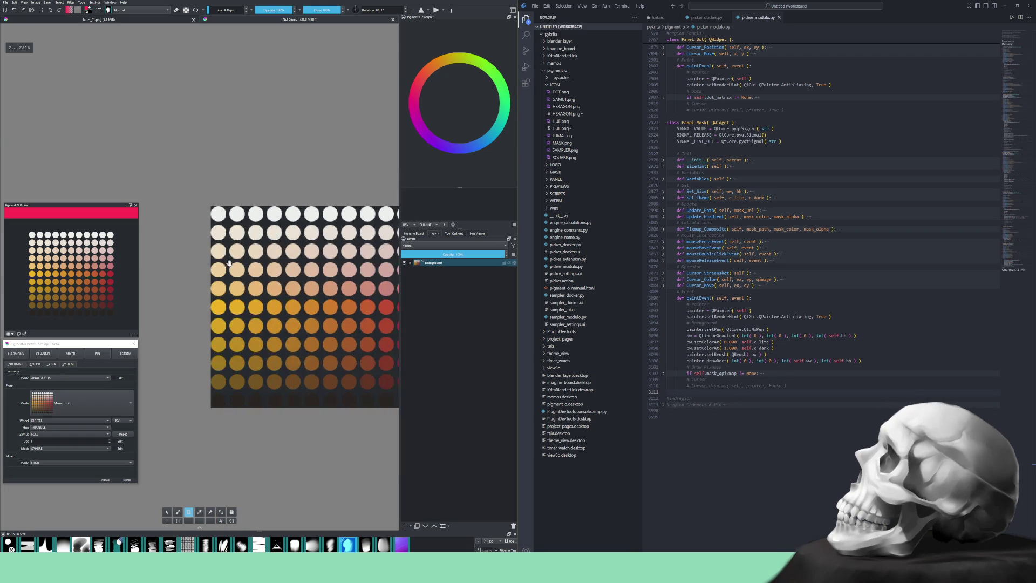
scroll(259, 324, "down", 1)
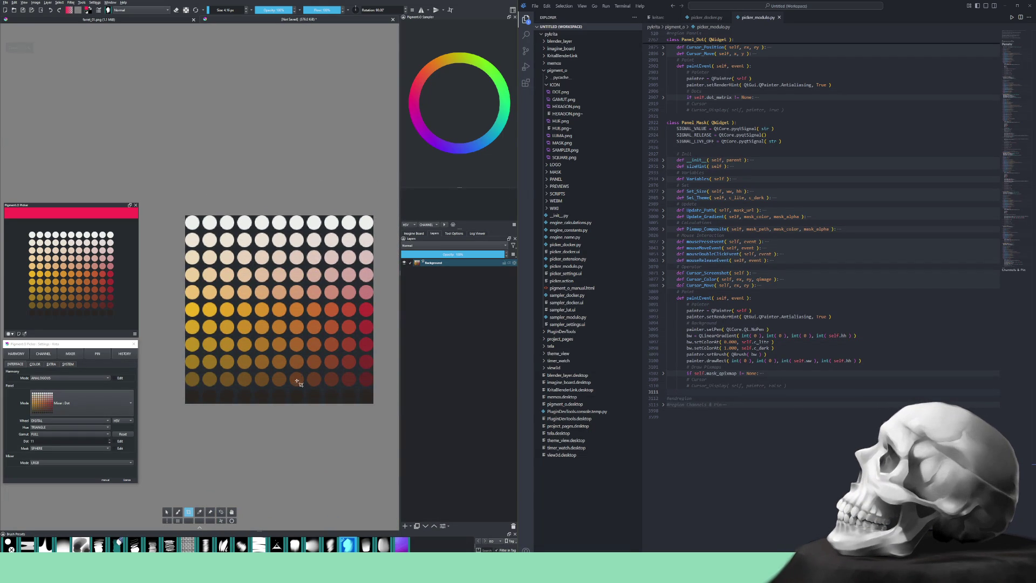
left_click(410, 526)
left_click(433, 500)
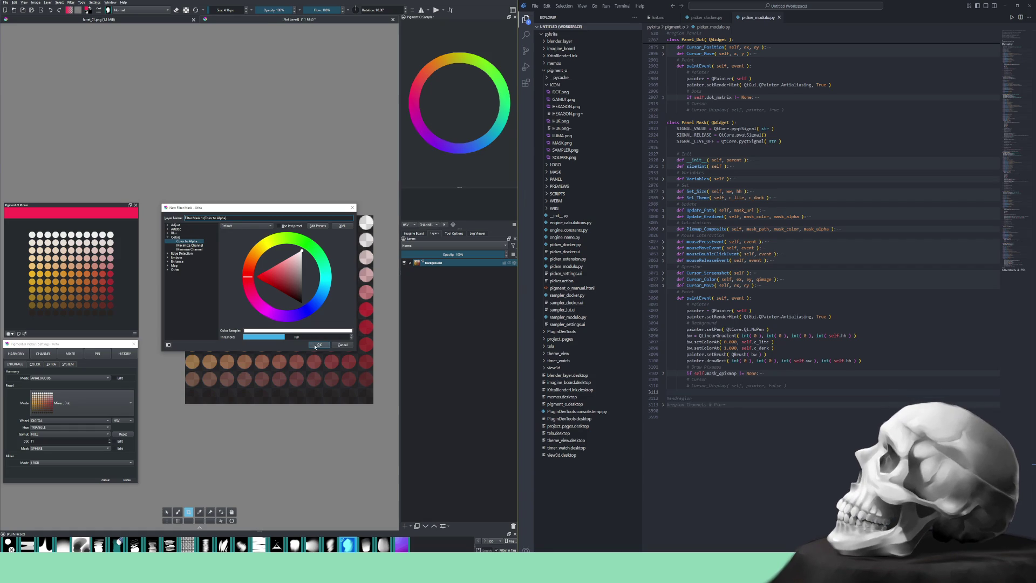
- Apply the Color to Alpha mask, hide it, and sample the dark grey from the Background layer
left_click(319, 344)
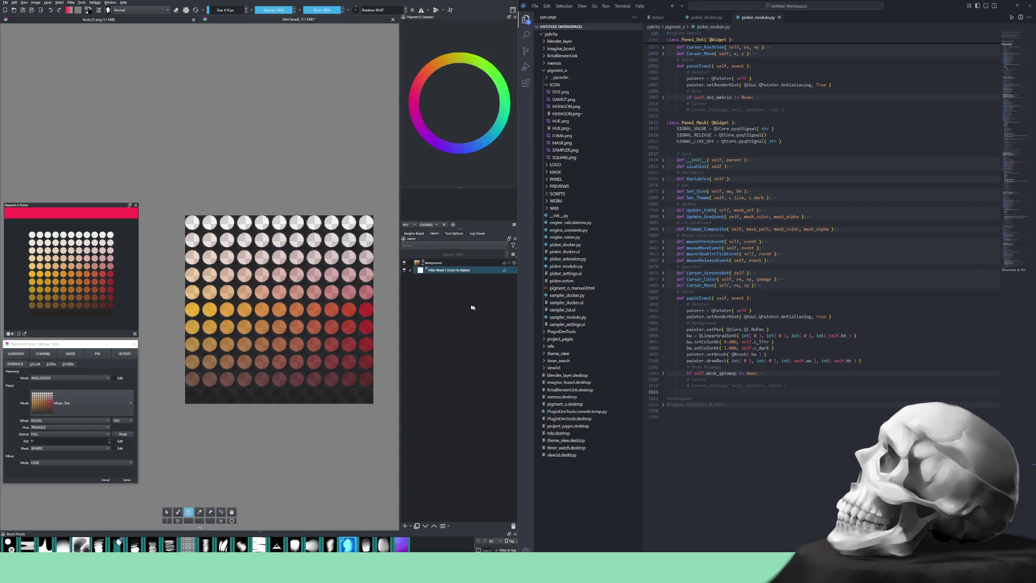
left_click(405, 270)
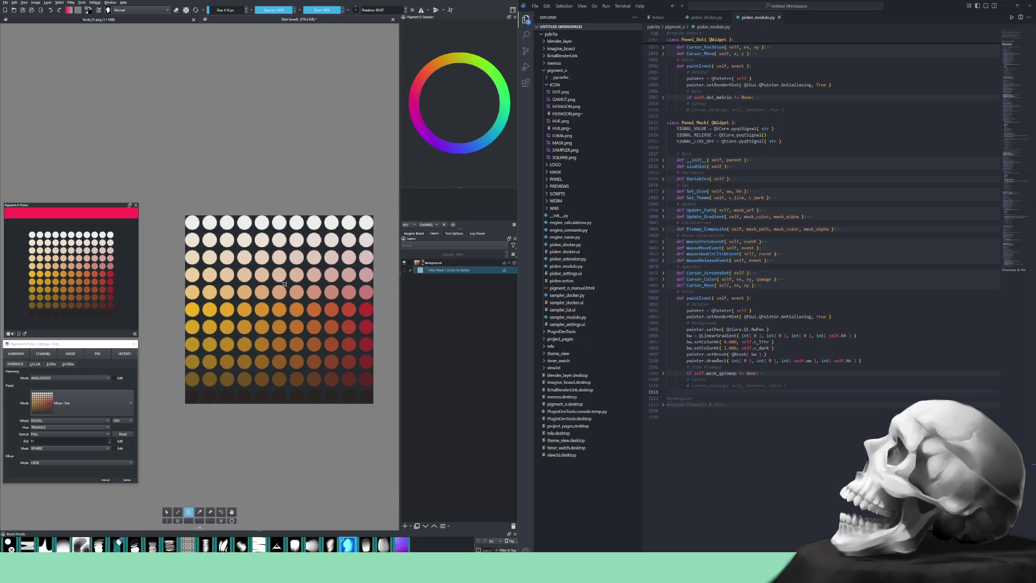
key("b")
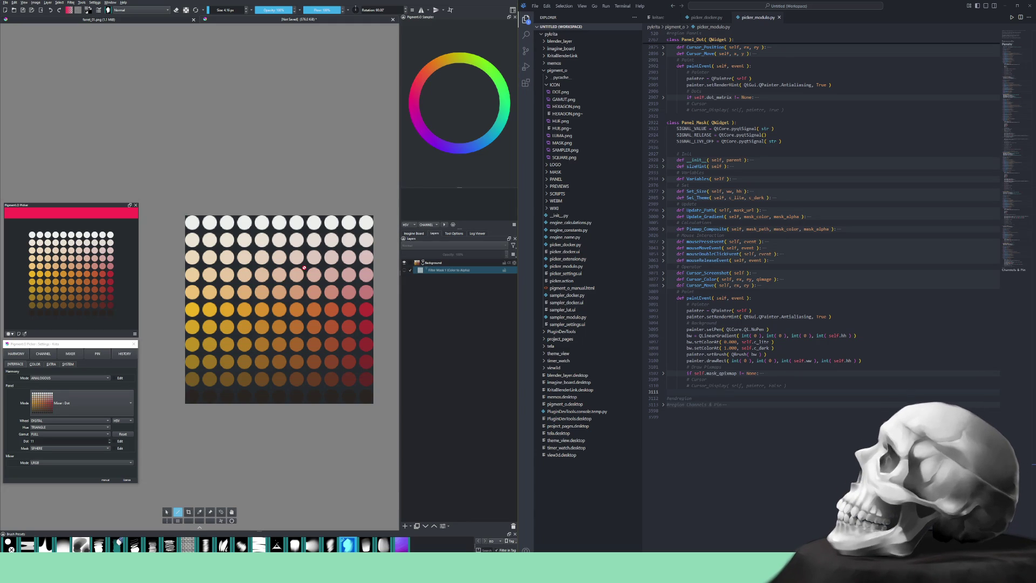
key("p")
key("Page_Up")
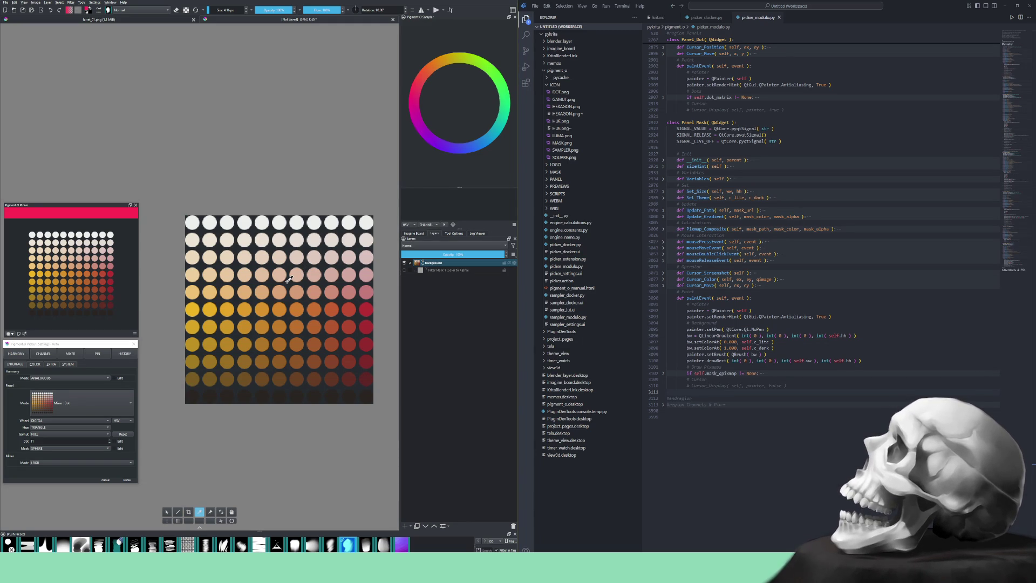
left_click(288, 280)
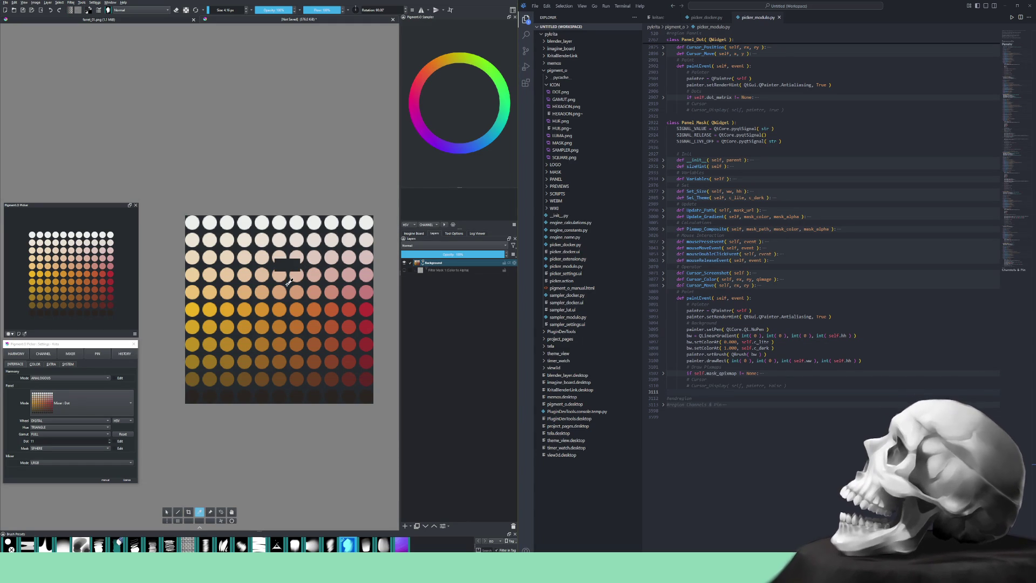
scroll(426, 226, "down", 1)
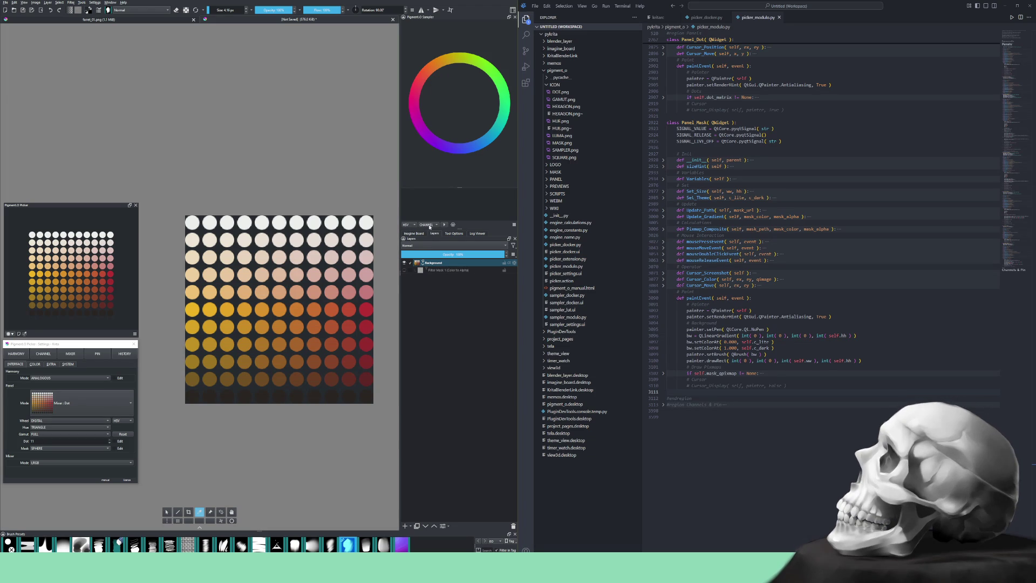